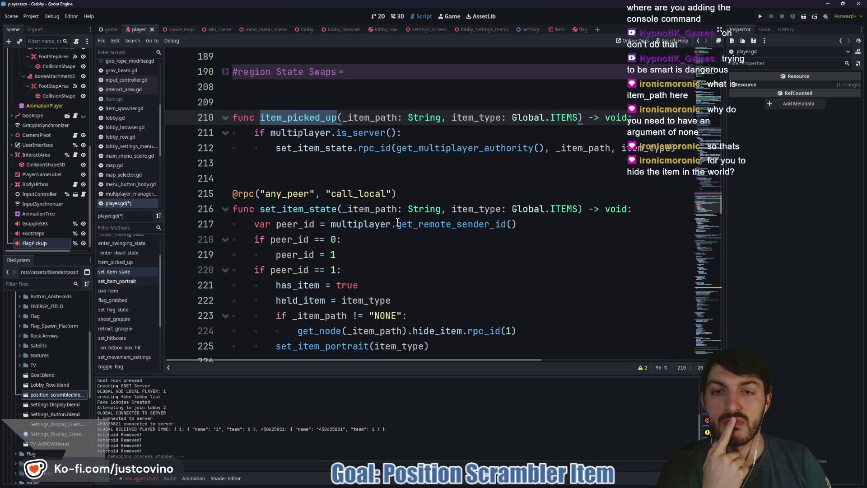
Step: Replace the position_scrambler case's set_item_state lines with item_picked_up("NONE", item_type)
mouse_move(395, 222)
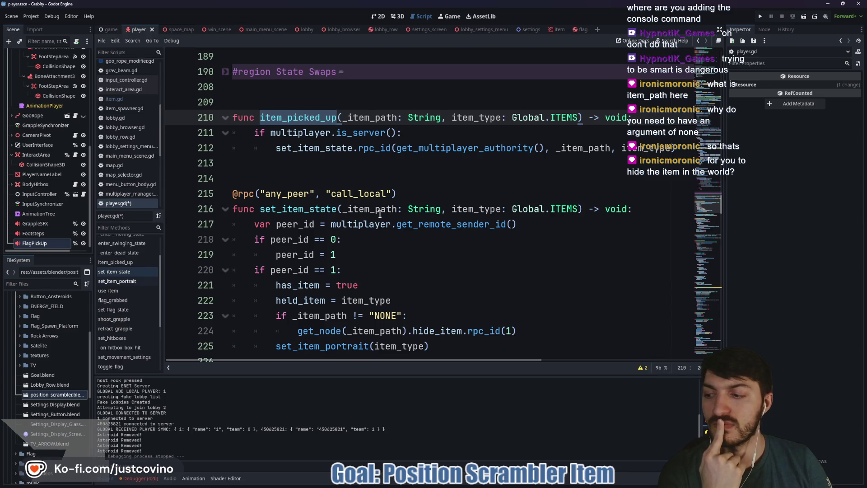
scroll(379, 214, "down", 20)
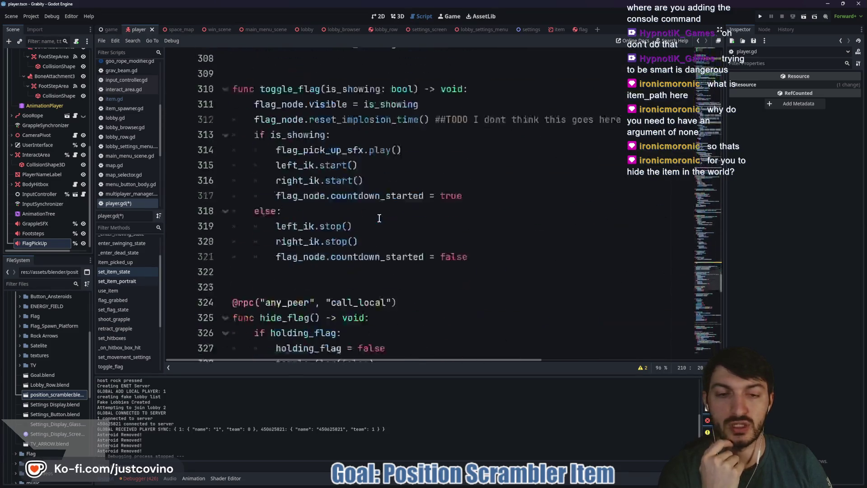
scroll(379, 218, "down", 9)
mouse_move(373, 292)
left_mouse_down()
mouse_move(330, 291)
mouse_move(292, 271)
left_mouse_up()
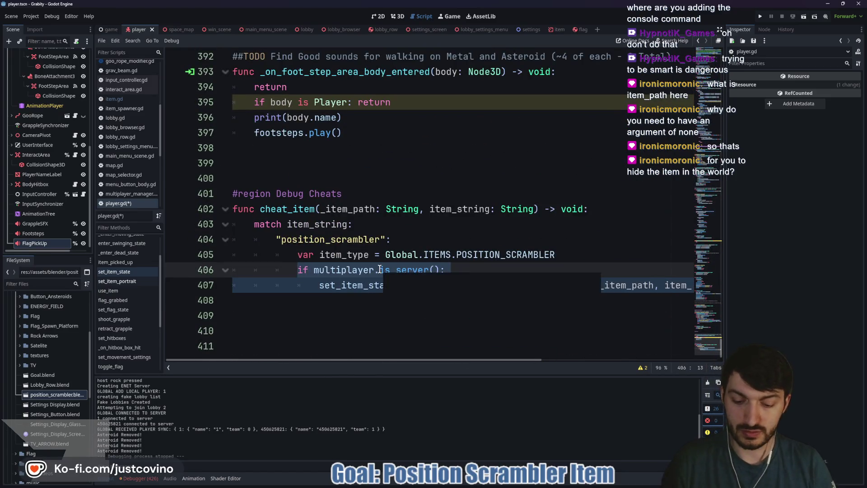
type("item")
key("Return")
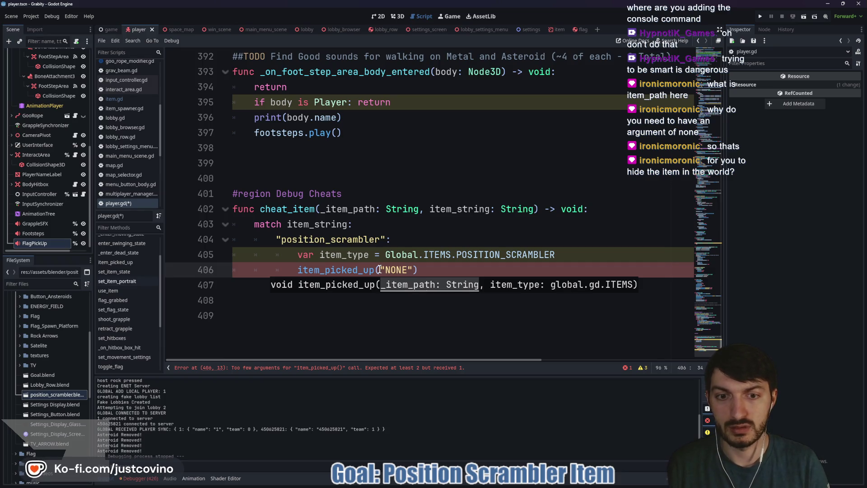
type(", i")
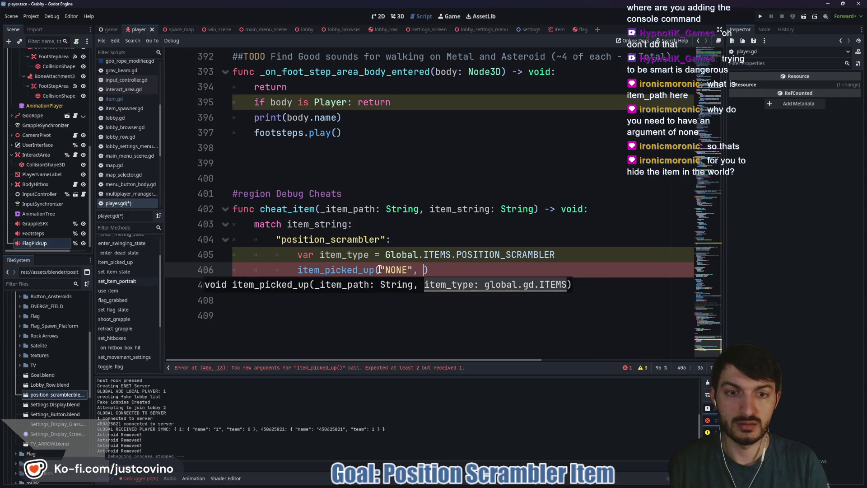
type("tem")
key("BackSpace")
key("BackSpace")
key("BackSpace")
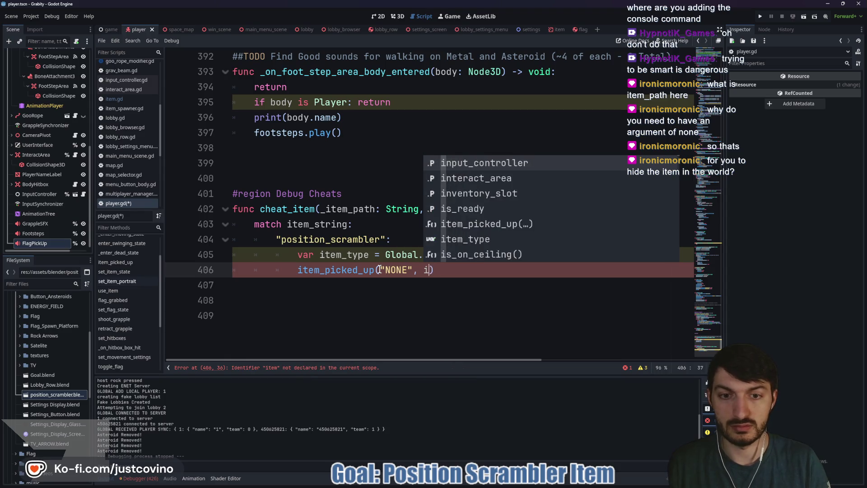
type("item_t")
key("Return")
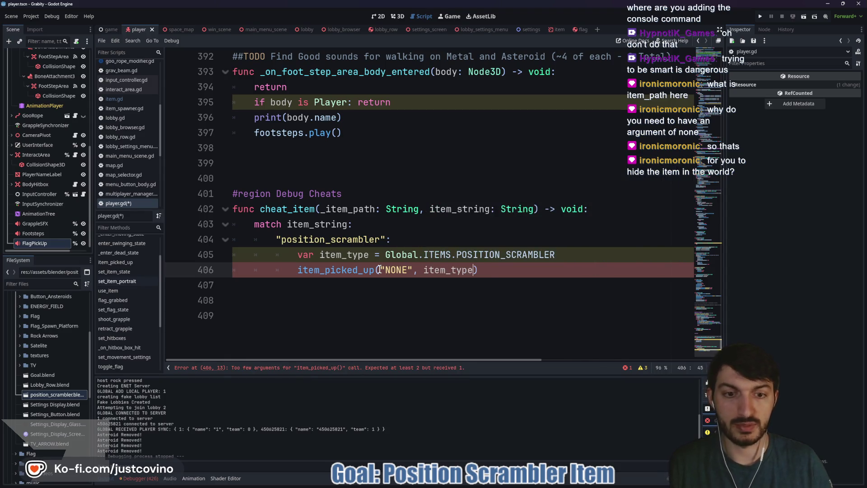
Step: Launch the project to test the updated cheat
left_click(479, 271)
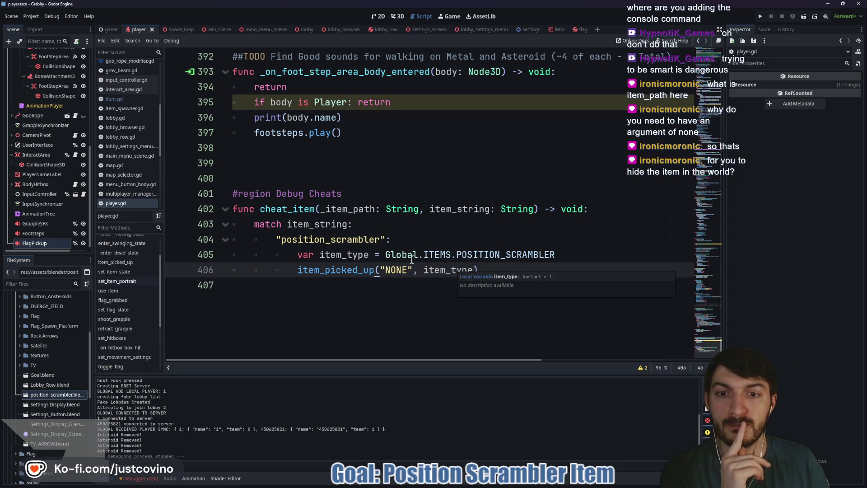
double_click(346, 210)
left_click(761, 17)
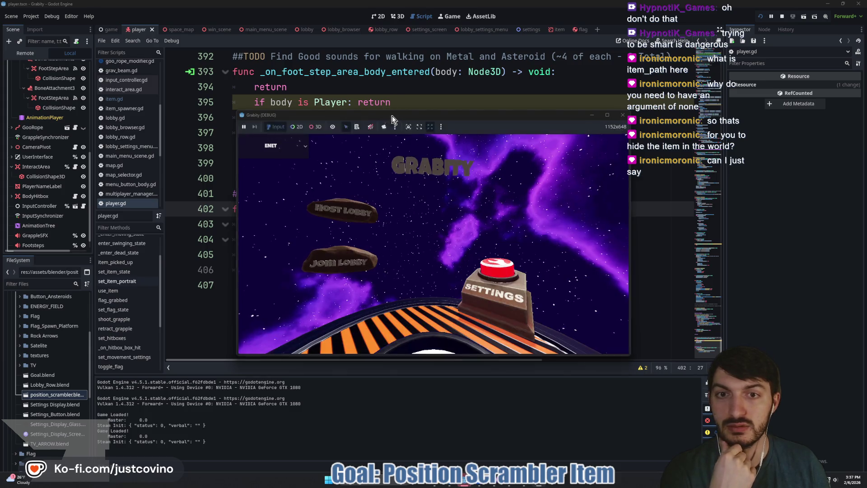
Step: Place the two game windows side by side, host a lobby, join Fake Lobby 3, and start the match
left_click_drag(394, 116, 196, 105)
left_click(155, 199)
left_click_drag(442, 130, 643, 110)
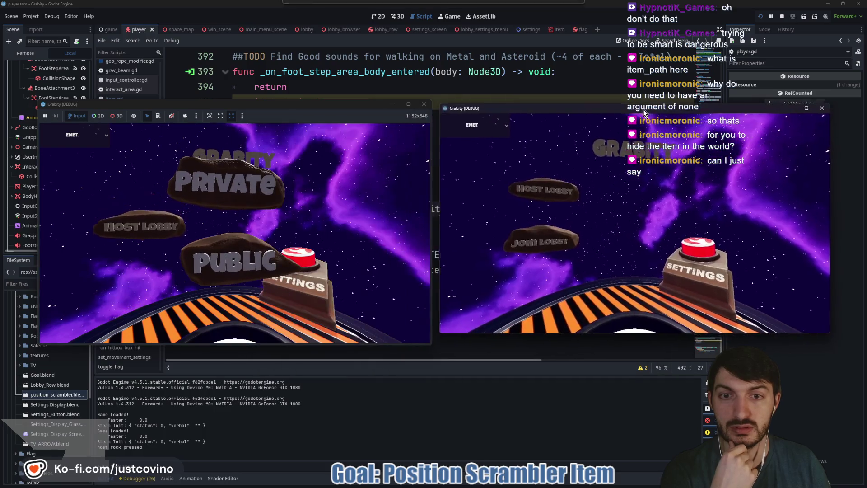
left_click(226, 183)
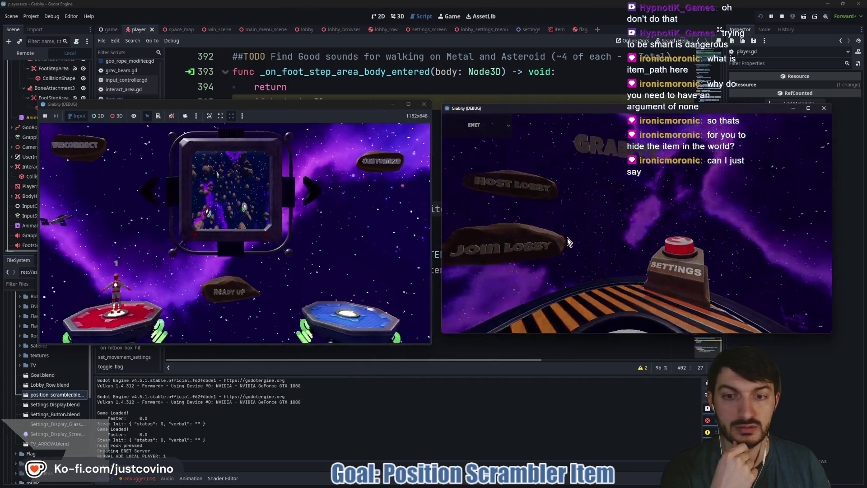
left_click(567, 243)
left_click(537, 275)
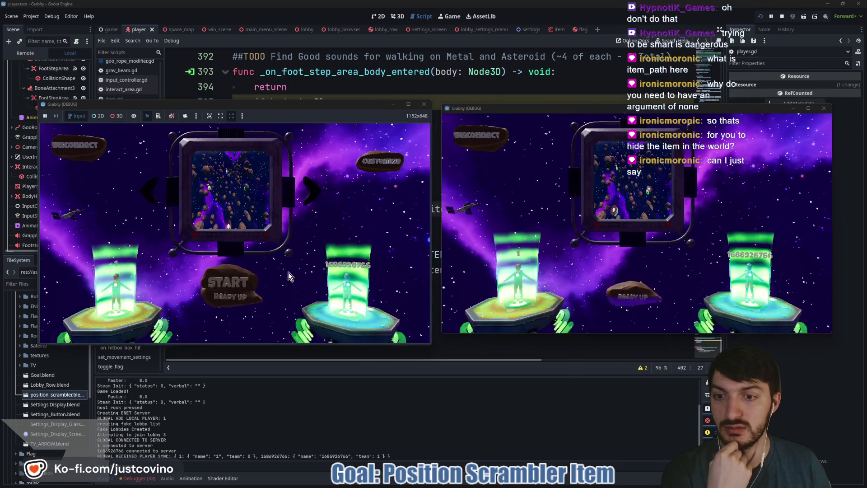
left_click(224, 283)
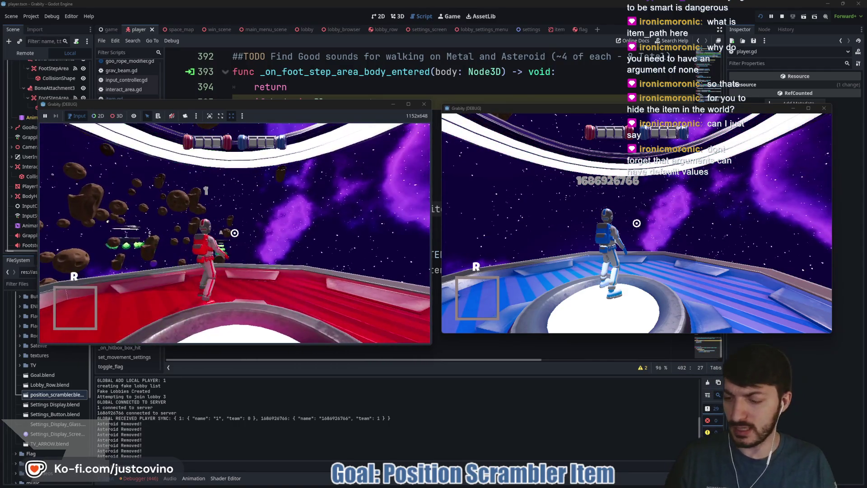
Step: Run 'cheat_item none position_scrambler' in the dev console, then close the game windows
key("grave")
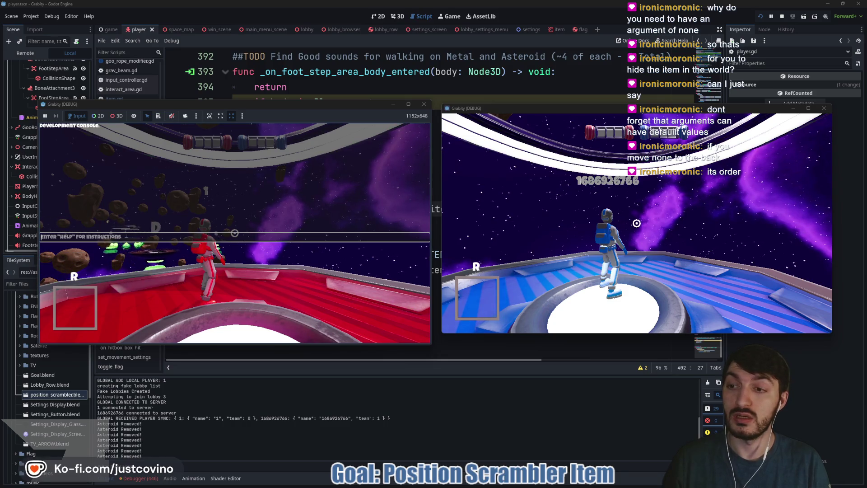
type("cheat_item non")
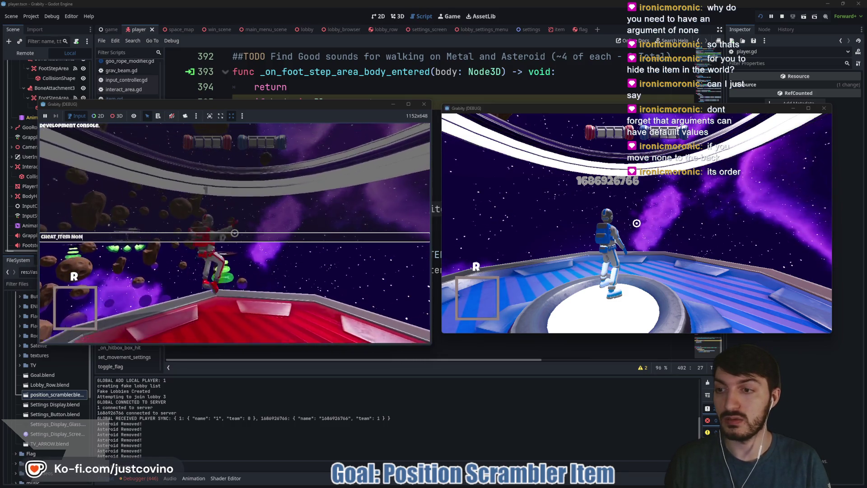
type("e position_scrambler")
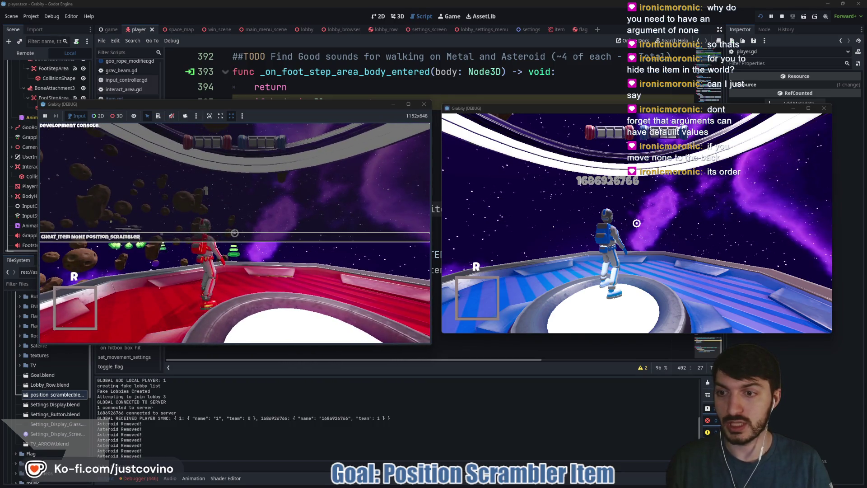
key("Return")
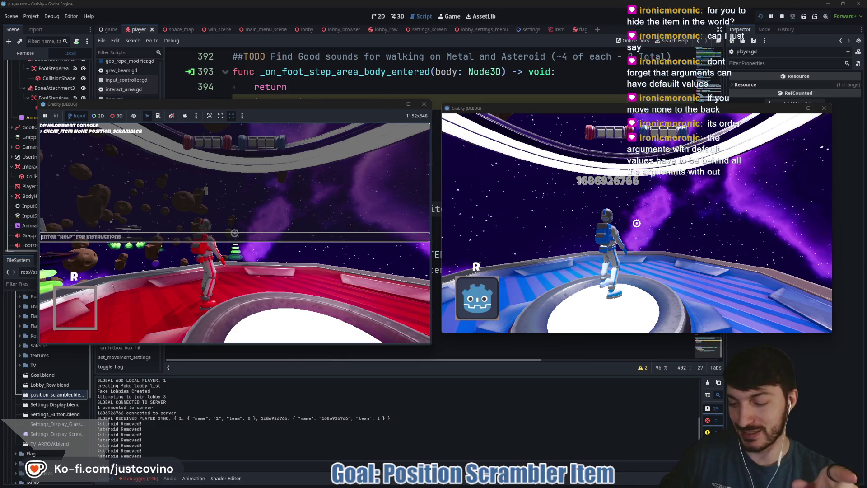
key("Escape")
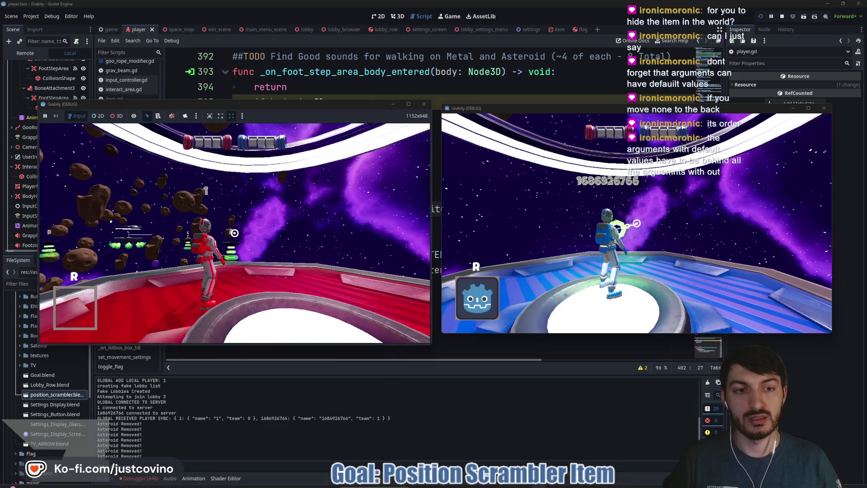
key("super")
key("super")
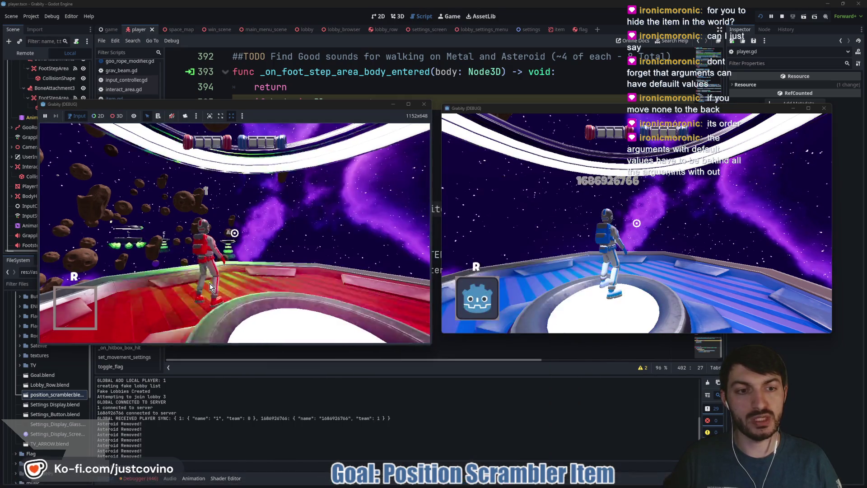
left_click(234, 233)
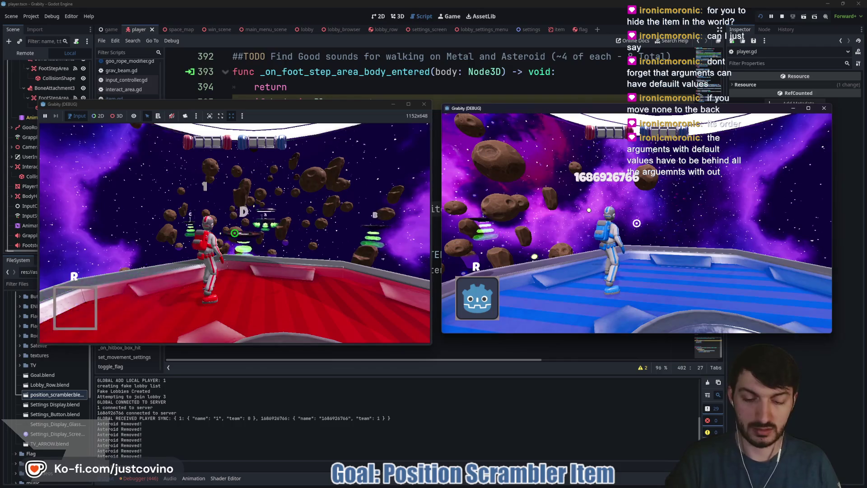
key("alt+F4")
key("alt+F4")
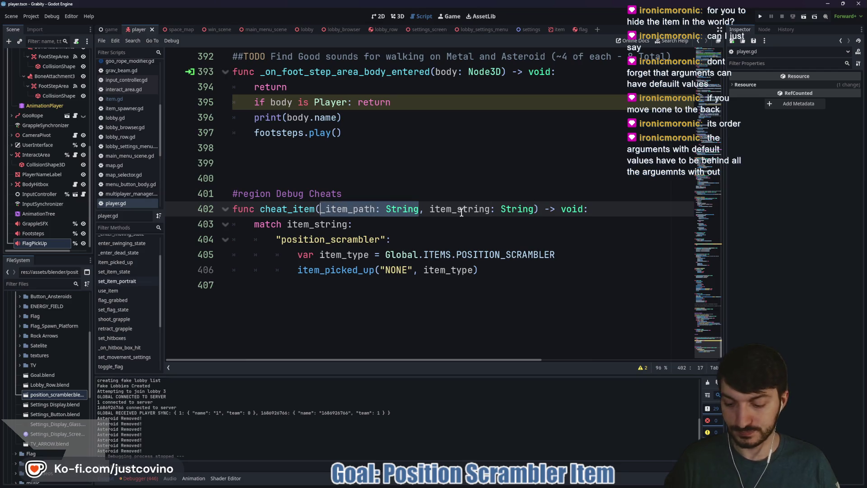
Step: Remove the leading _item_path parameter and its stray comma from cheat_item, and save
key("BackSpace")
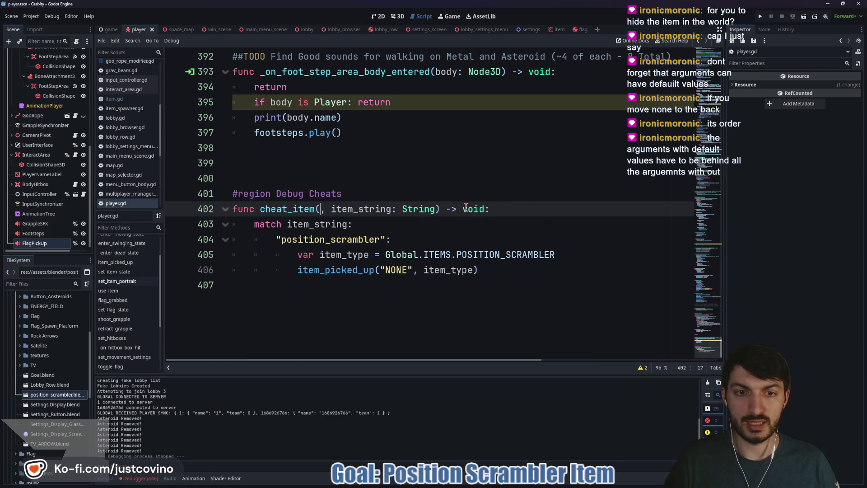
left_click(434, 209)
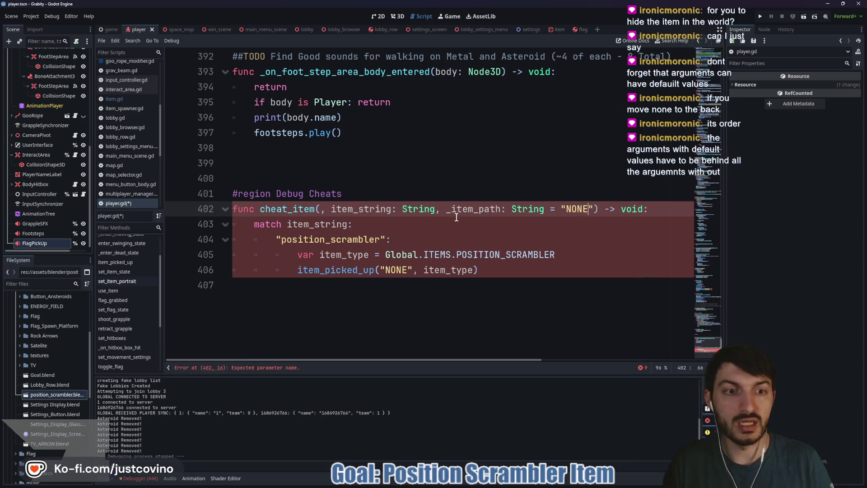
key("BackSpace")
key("BackSpace")
left_click(383, 224)
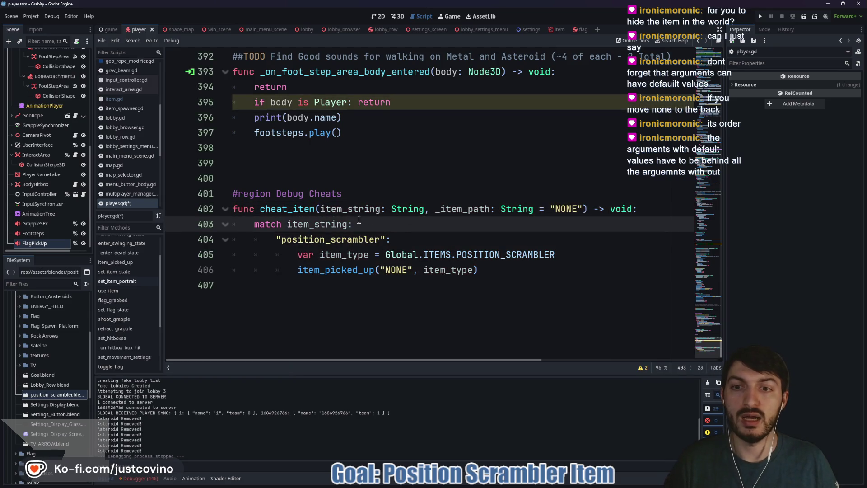
key("ctrl+s")
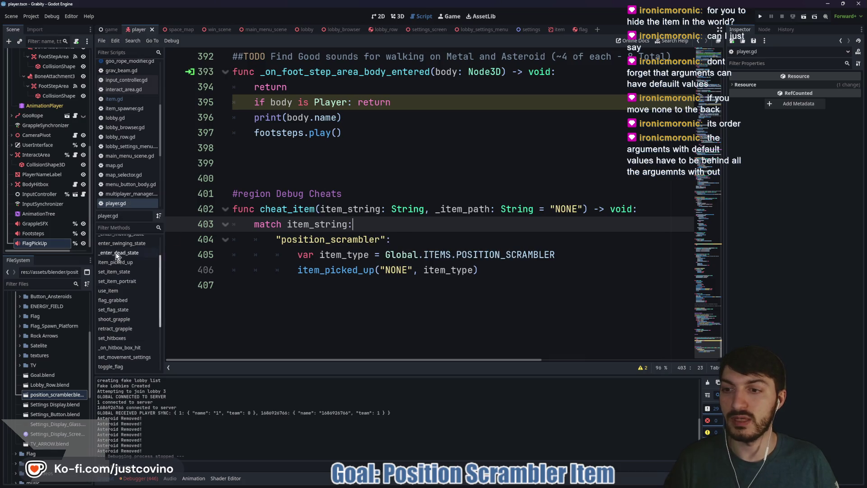
Step: Change cheat_item's add_command argument count in _ready from 2 to 1, and save
scroll(121, 254, "up", 2)
left_click(112, 251)
scroll(332, 233, "up", 5)
scroll(331, 234, "down", 2)
scroll(332, 234, "down", 4)
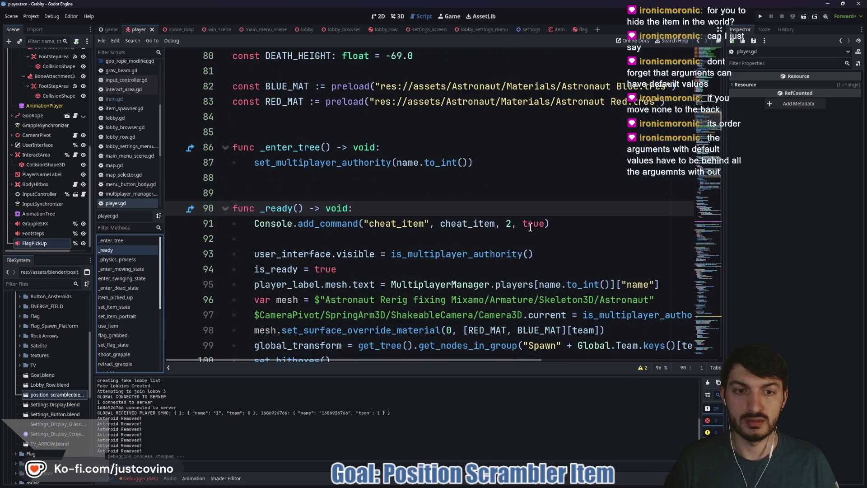
left_click(513, 224)
key("BackSpace")
type("1")
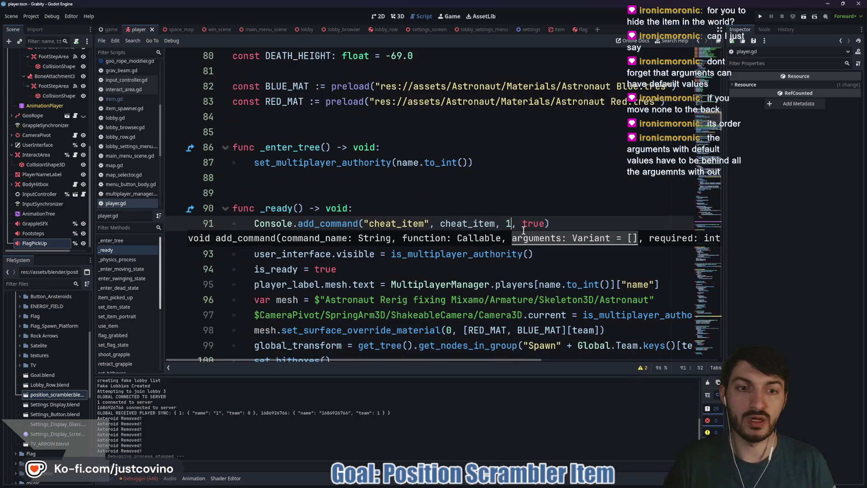
left_click(559, 230)
key("ctrl+s")
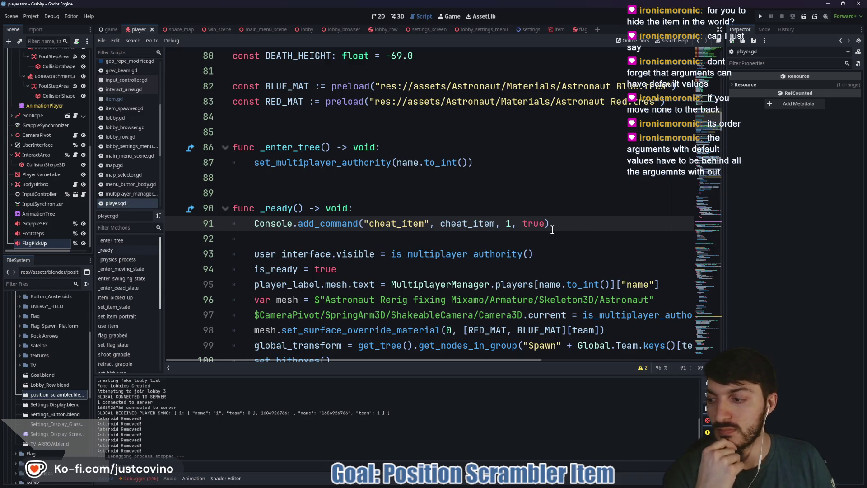
Step: Relaunch the game to test again
scroll(552, 229, "down", 6)
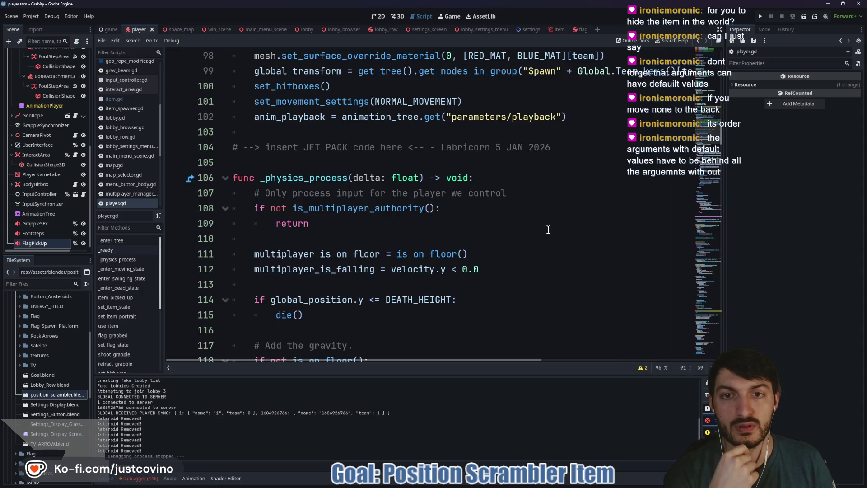
scroll(545, 229, "down", 4)
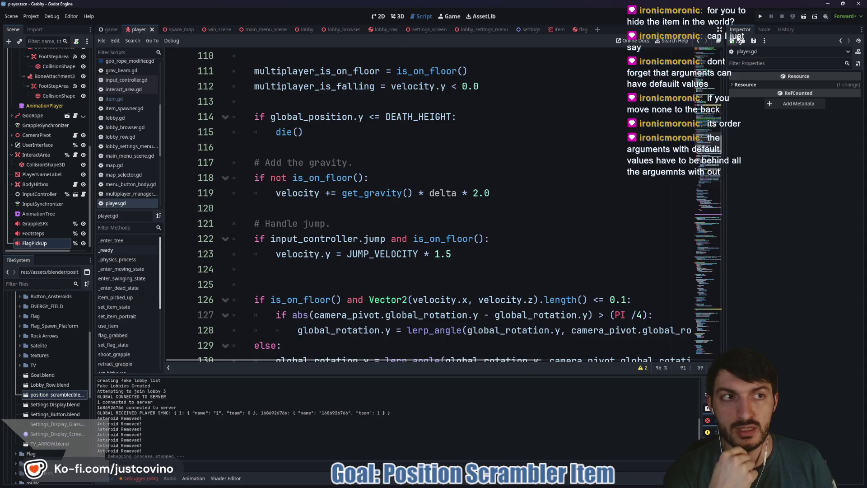
left_click(760, 17)
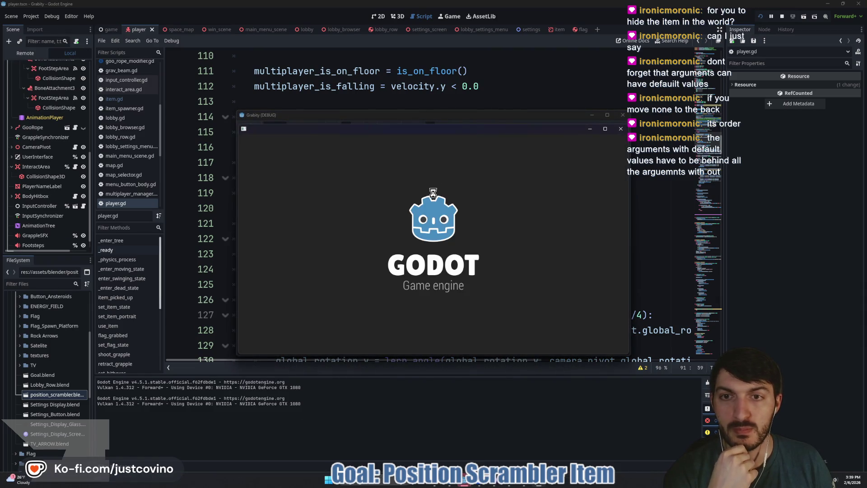
Step: Host a lobby, join it from the second game window, and start the match
left_click(107, 204)
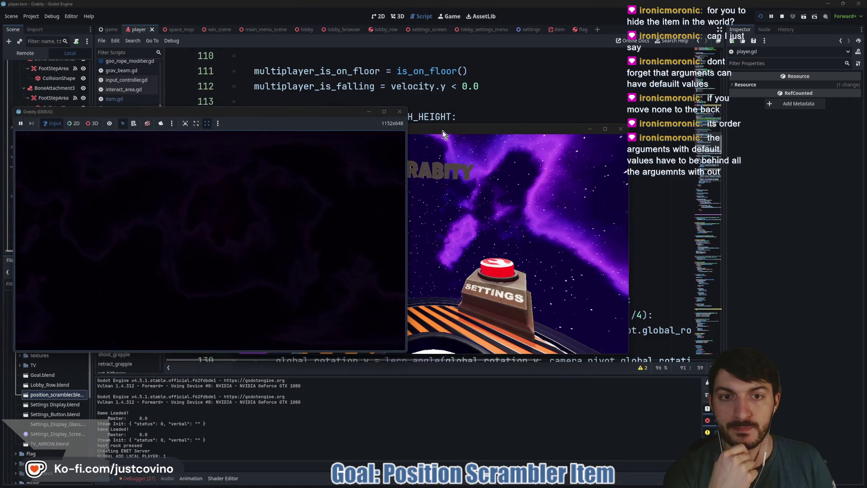
left_click_drag(442, 131, 634, 114)
left_click(537, 242)
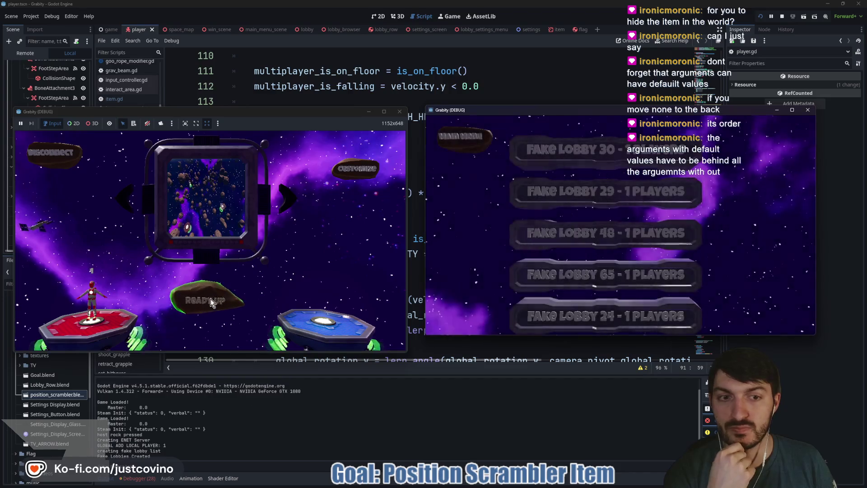
left_click(561, 238)
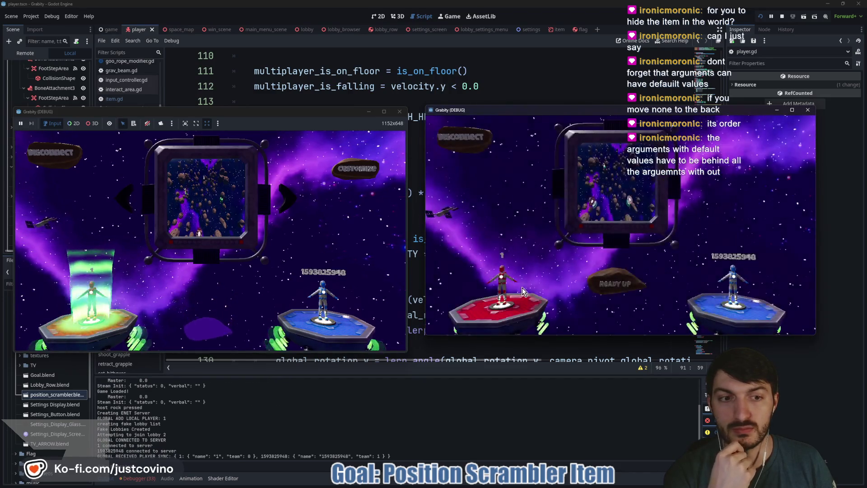
left_click(204, 299)
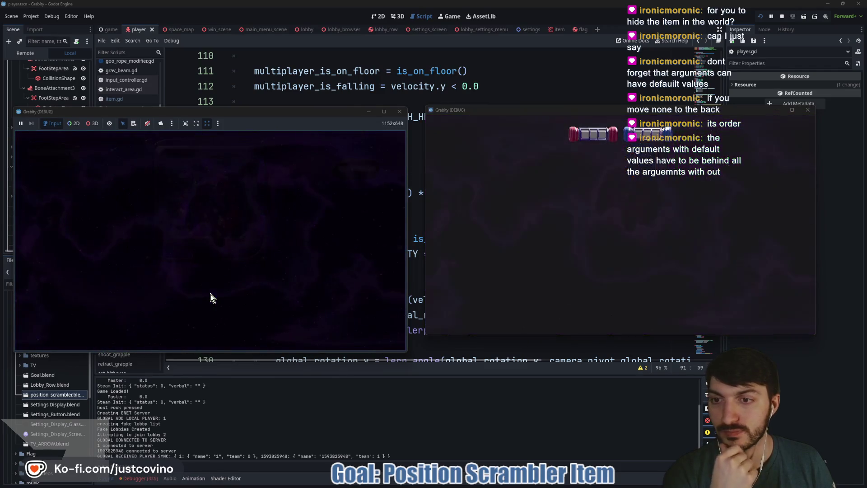
Step: Run 'cheat_item position_scrambler', walk and jump the host player, then relaunch with F5
key("super")
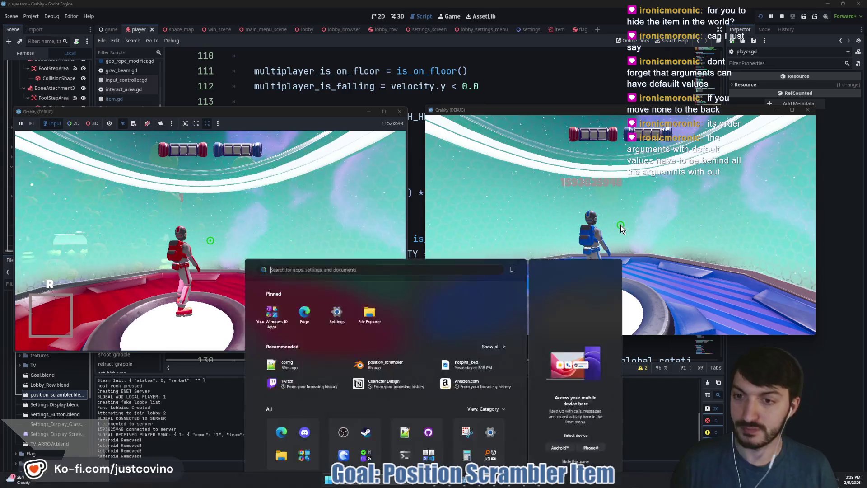
key("Escape")
key("grave")
type("cheat_item ")
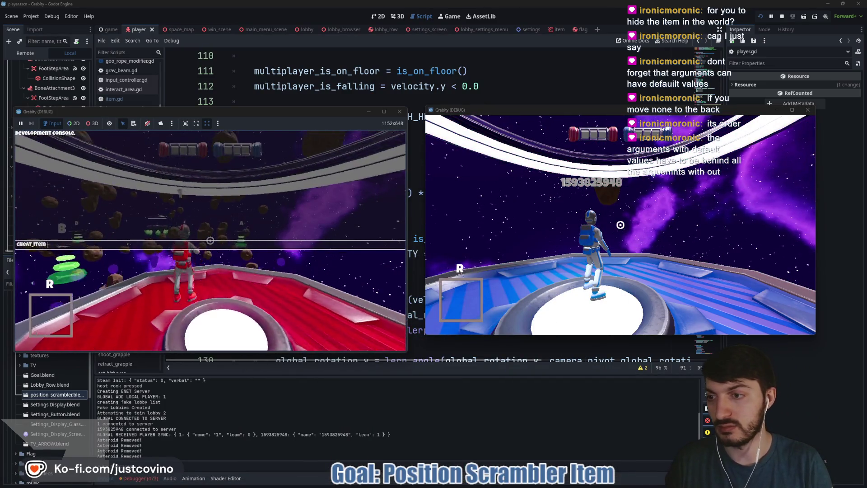
type("position_scrambler")
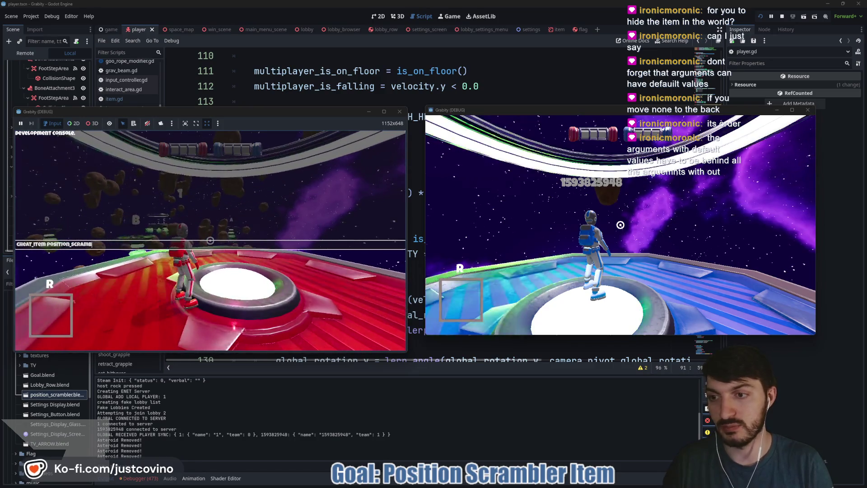
key("Return")
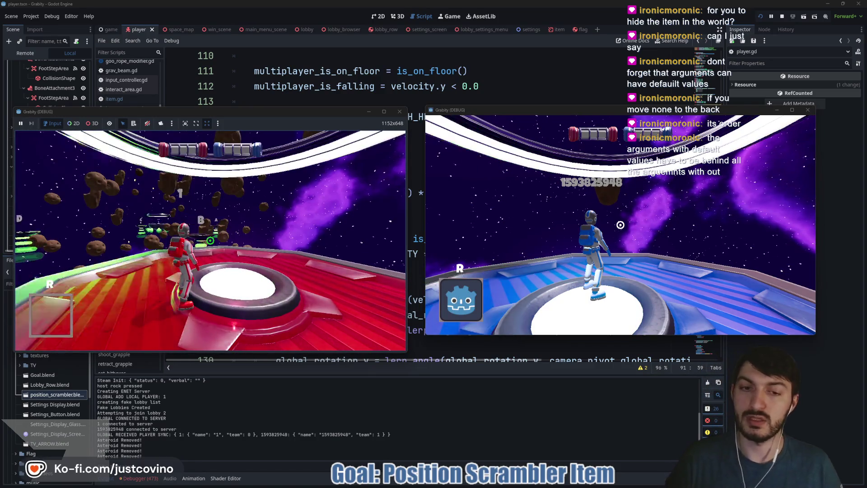
key("w")
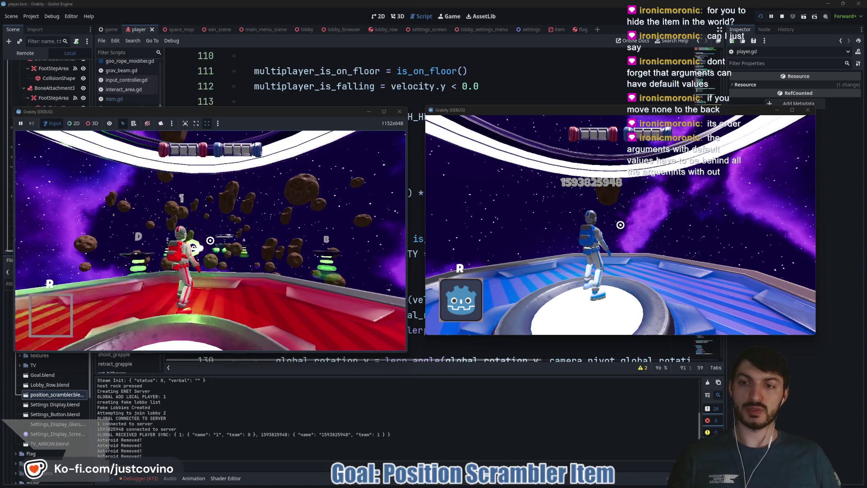
key("space")
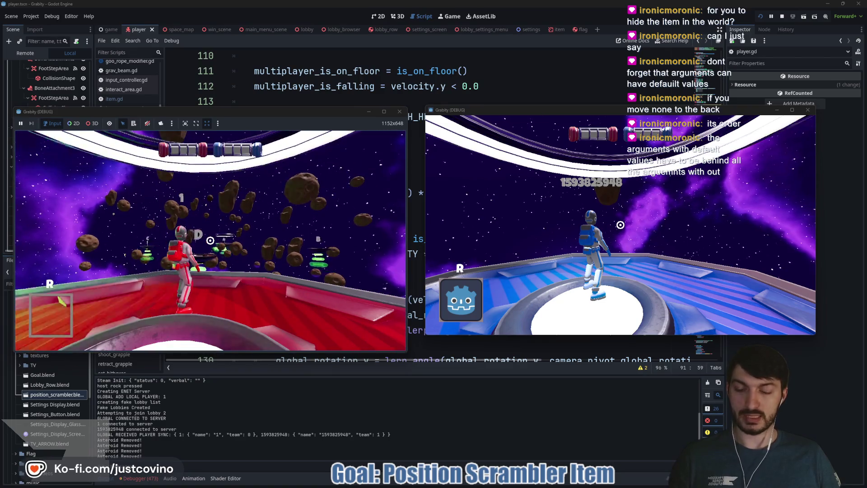
key("super")
key("super")
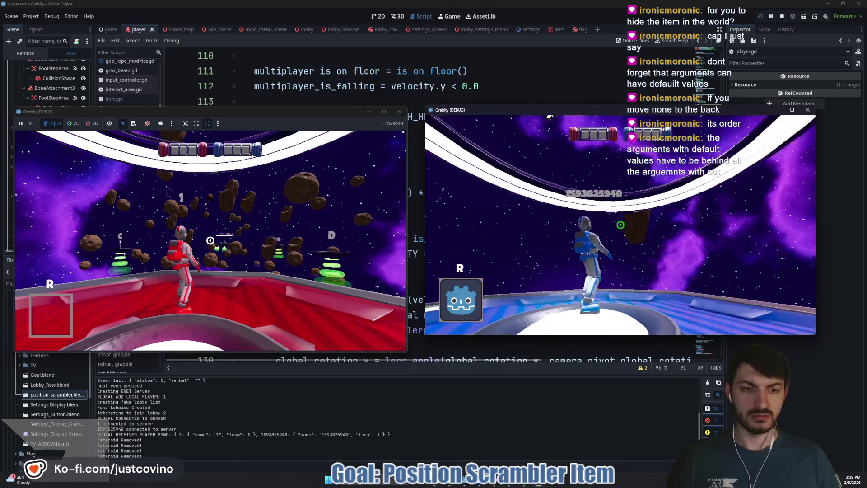
key("F5")
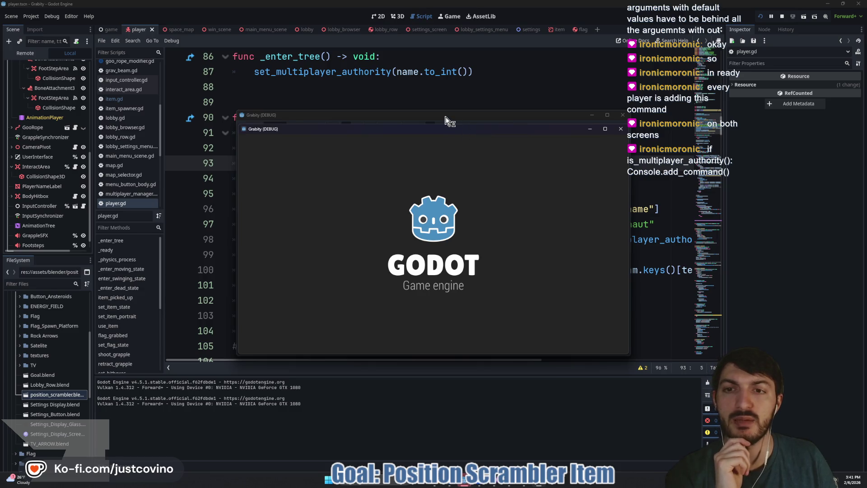
Step: Host a private lobby, join it from the second game, and start the match
left_click(121, 196)
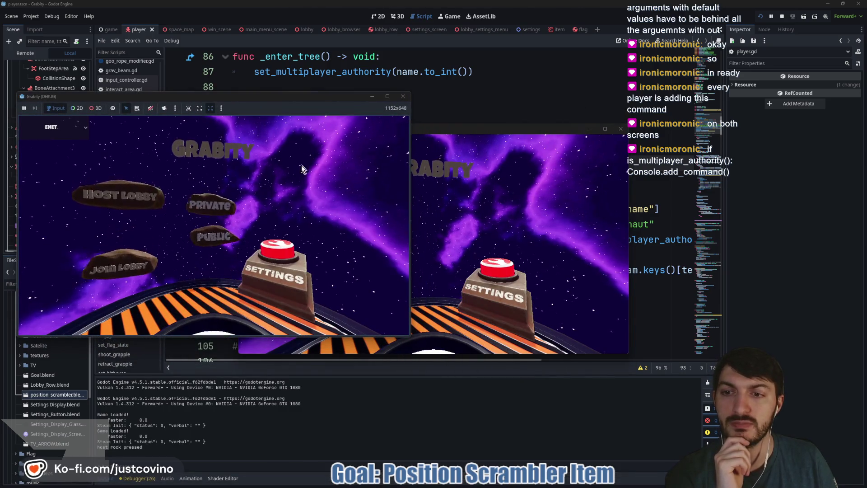
left_click(209, 180)
left_click_drag(437, 134, 453, 91)
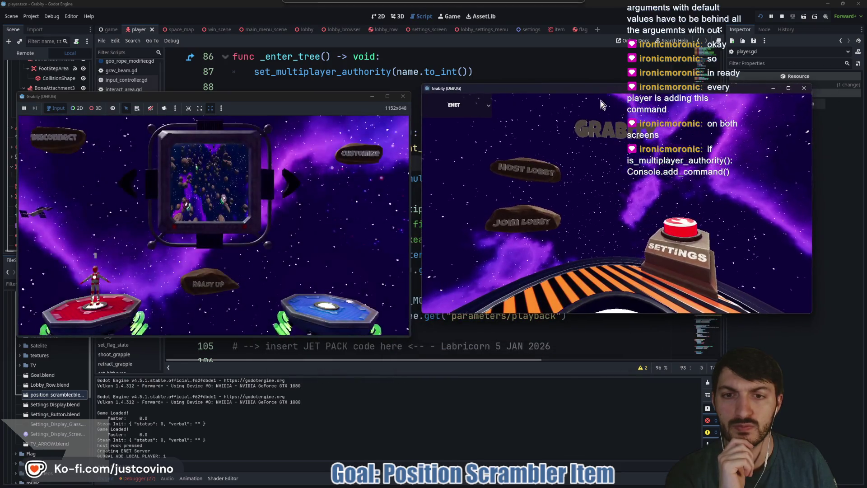
left_click(523, 222)
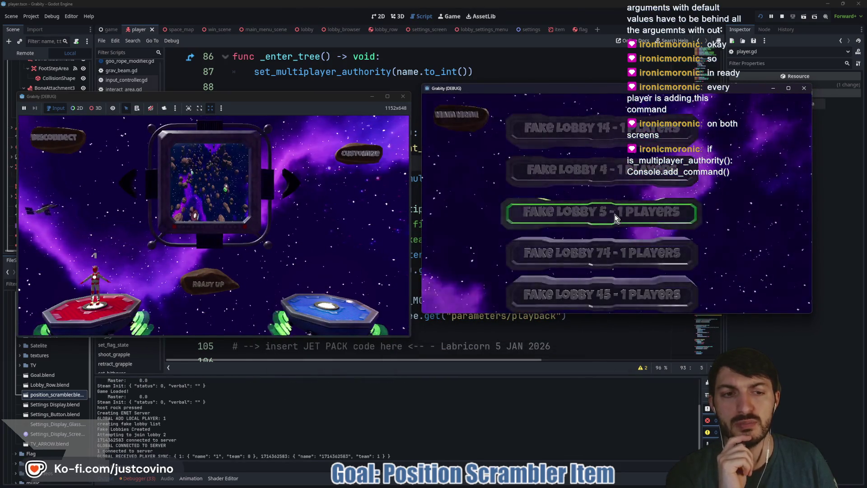
left_click(616, 213)
left_click(204, 293)
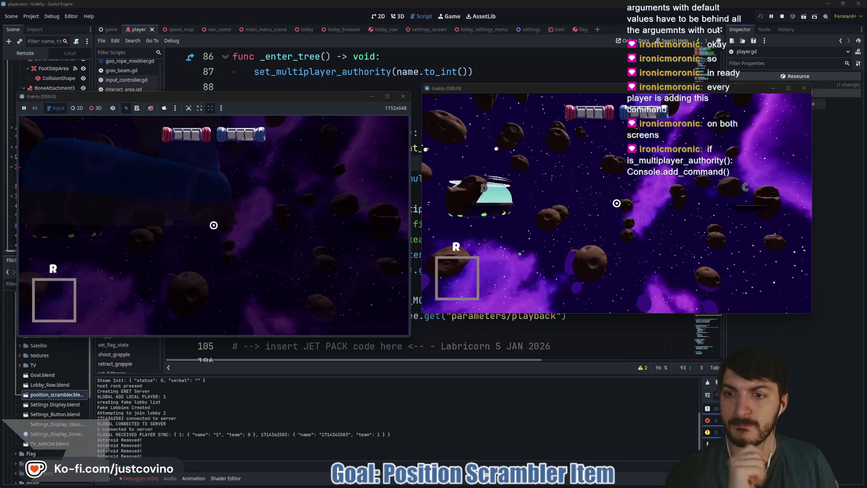
Step: Run 'cheat_item position_scrambler' in the dev console and use the item on the other player
key("grave")
type("che")
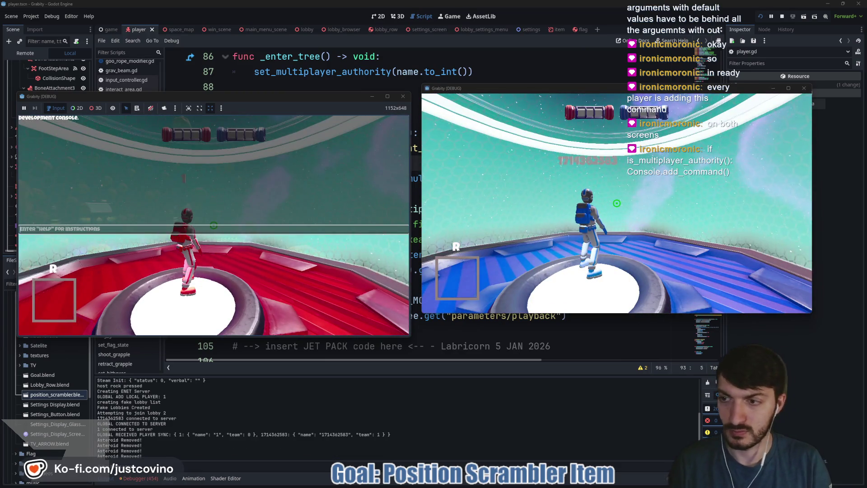
type("at_team")
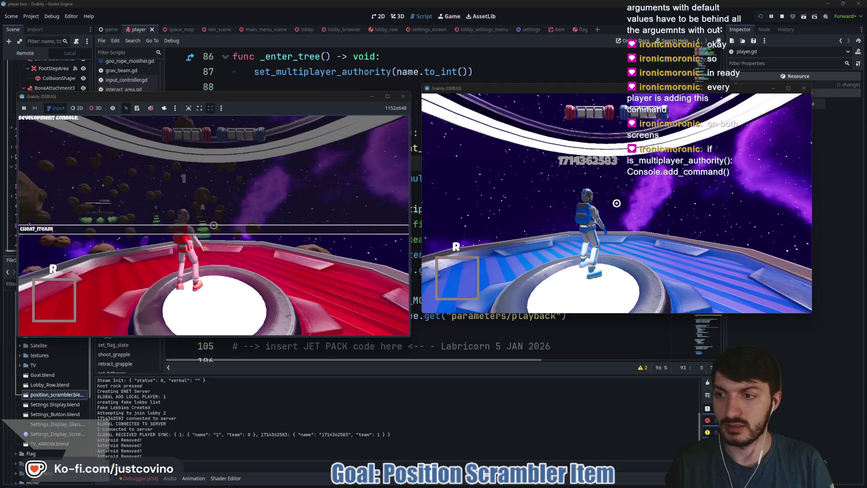
key("BackSpace")
key("BackSpace")
type("m posit")
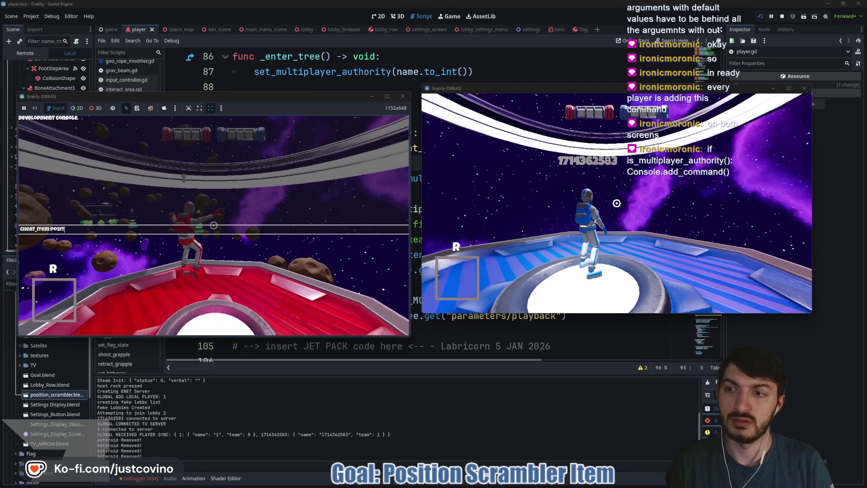
type("ion_scramble")
key("Return")
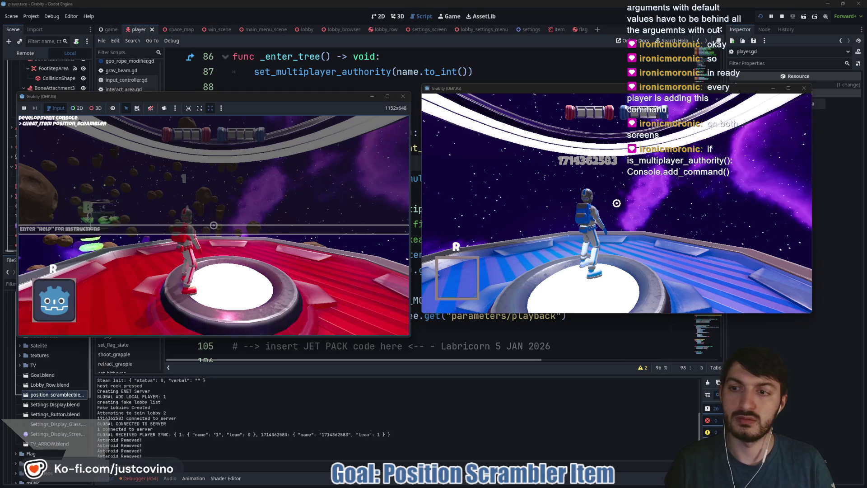
key("Escape")
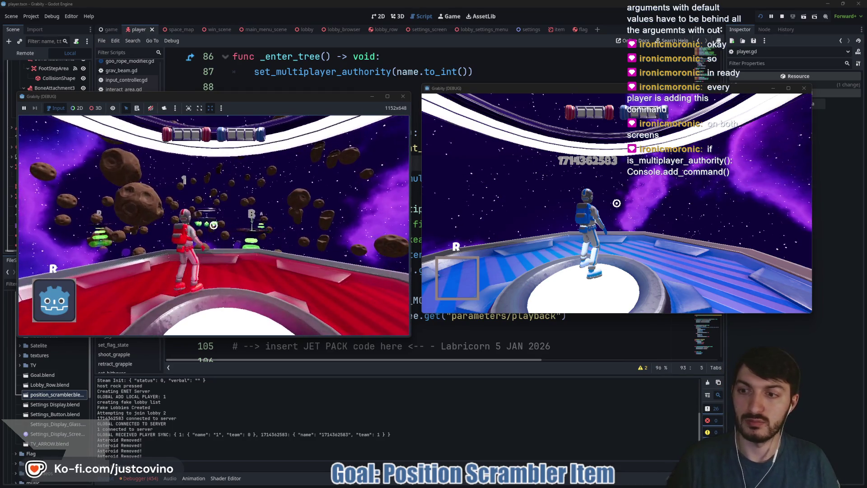
key("e")
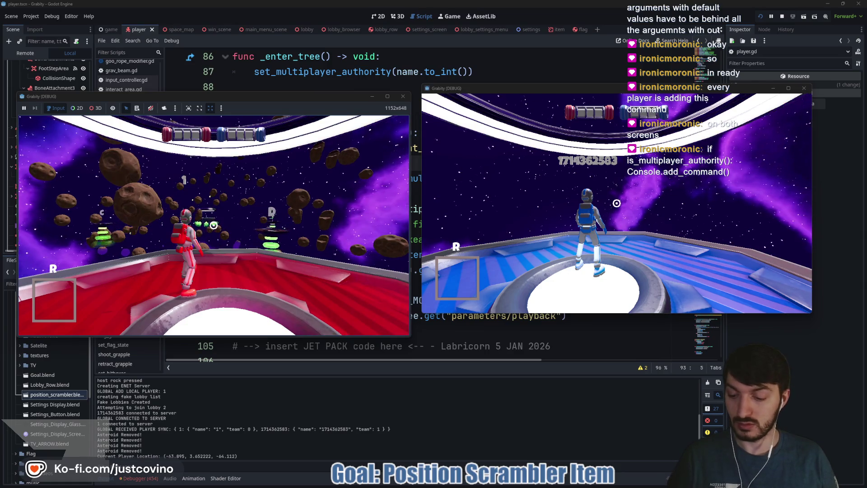
Step: Move the host, grapple from the client, teleport the other player with the scrambler, and stop debugging
key("w")
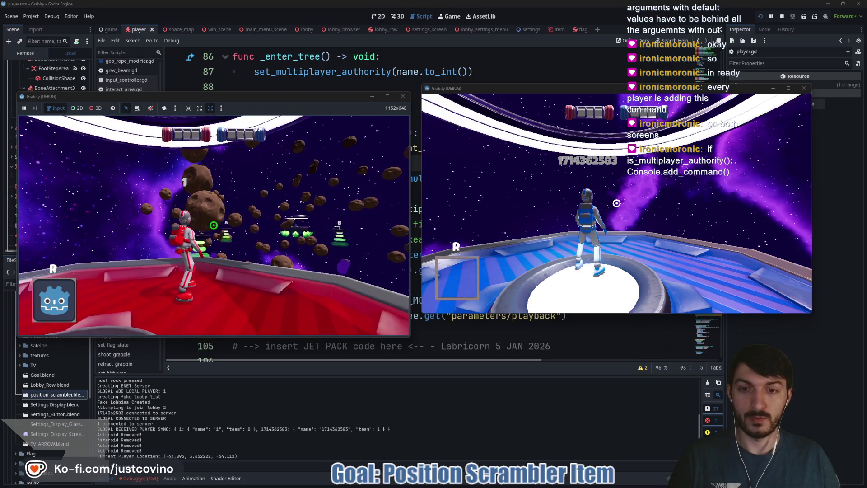
mouse_move(531, 484)
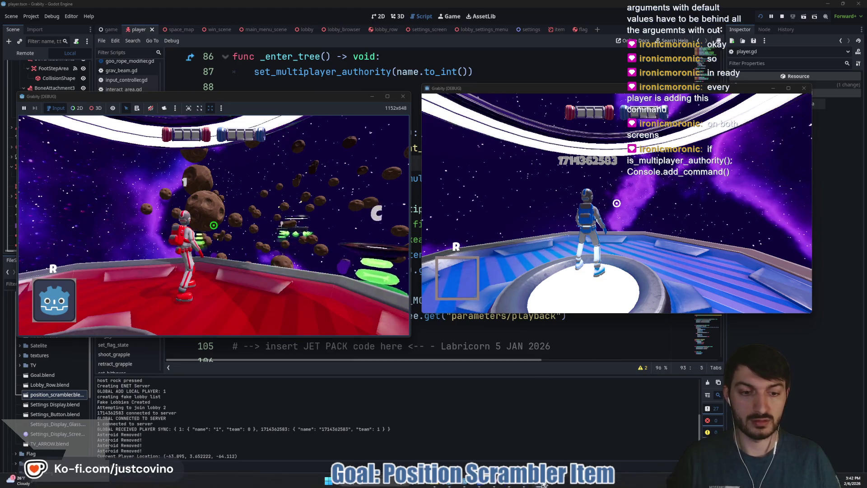
left_click(538, 440)
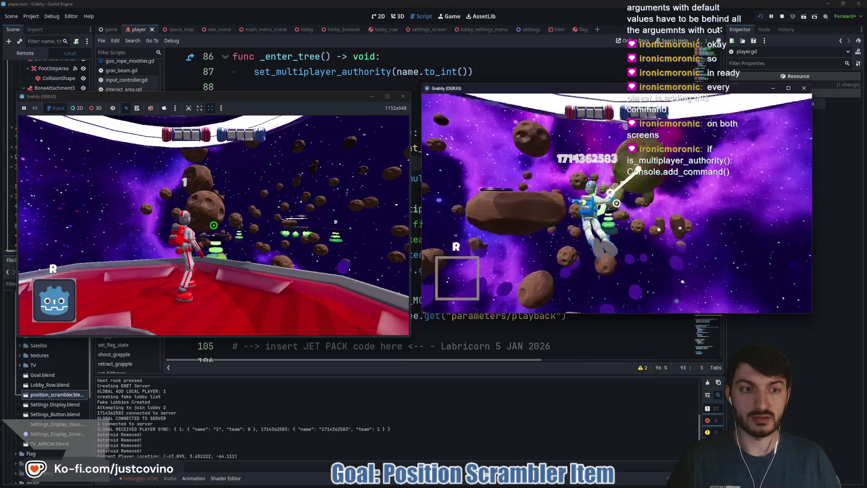
left_click(616, 203)
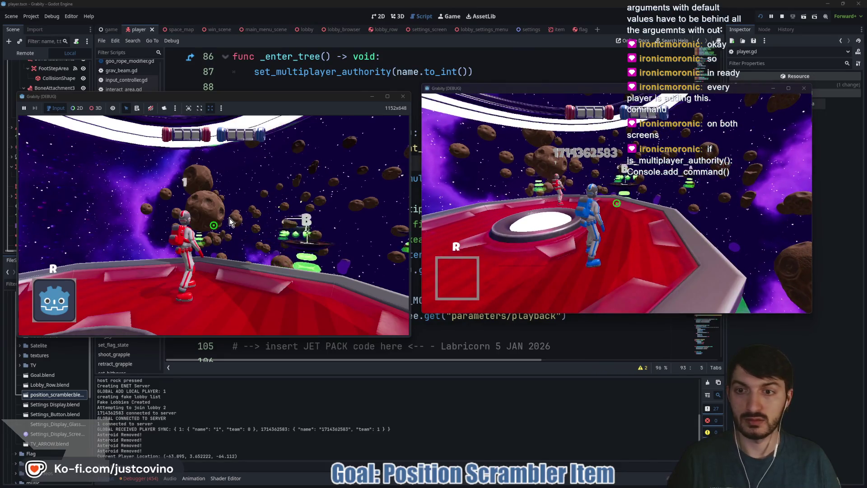
left_click(222, 238)
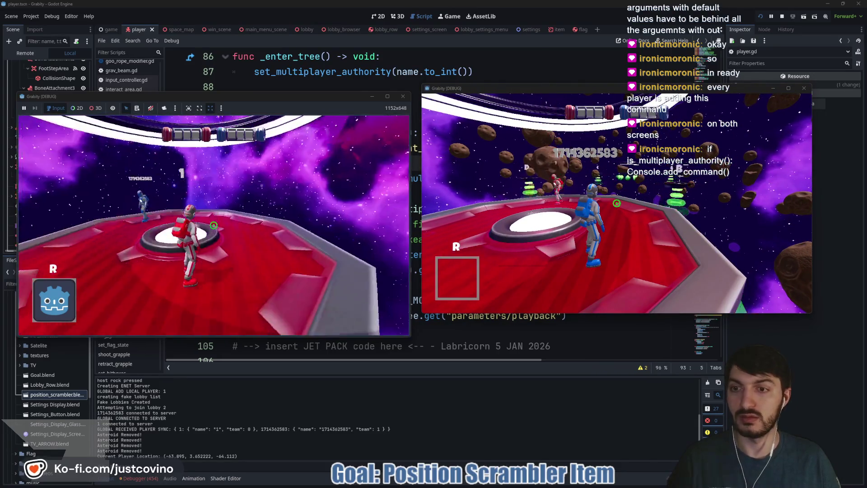
key("r")
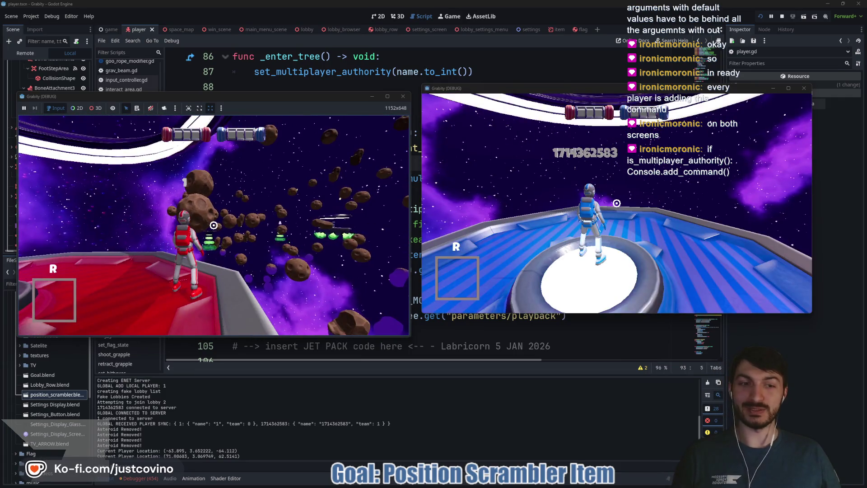
key("F8")
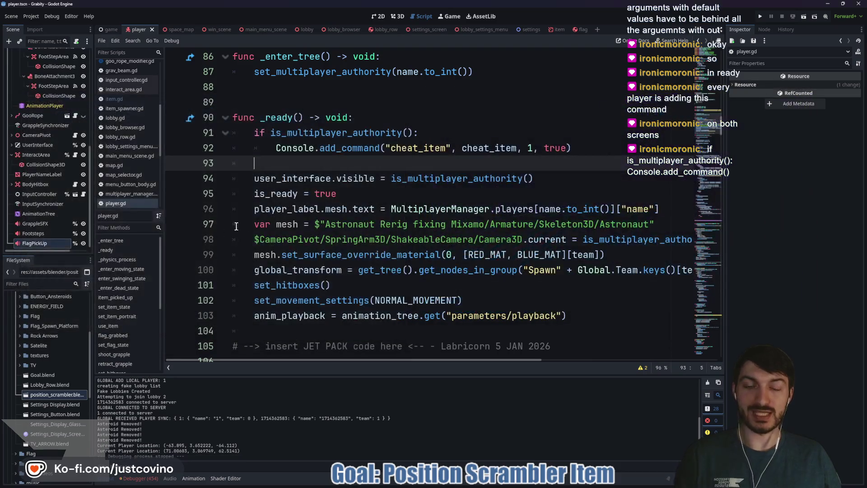
left_click(368, 191)
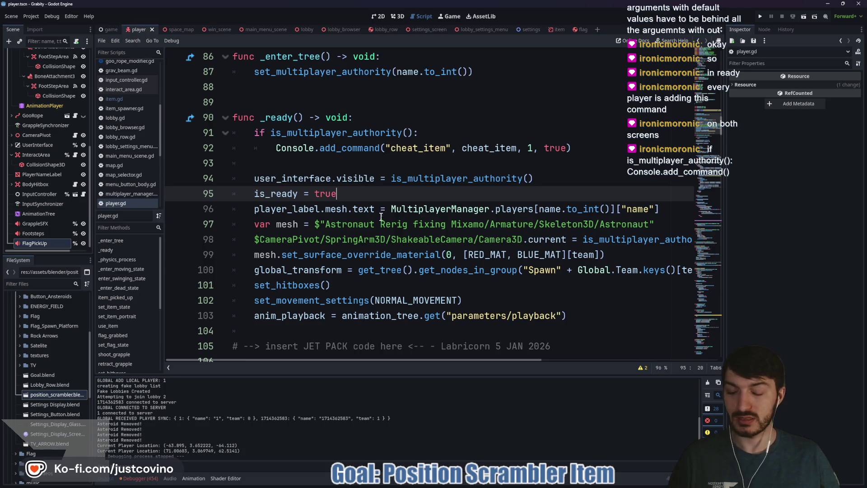
scroll(378, 213, "down", 19)
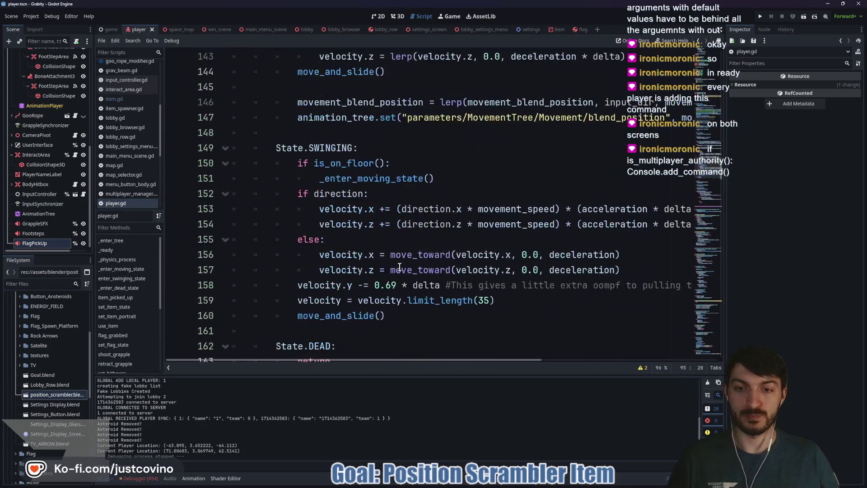
scroll(399, 267, "down", 12)
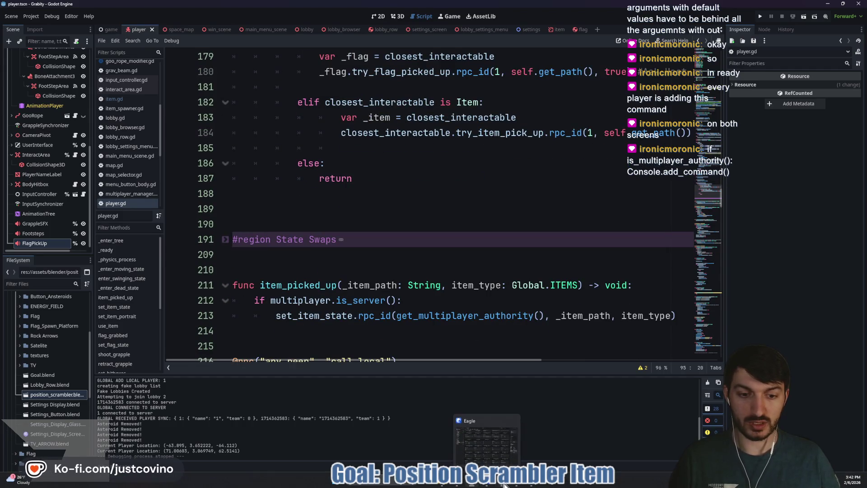
left_click(487, 483)
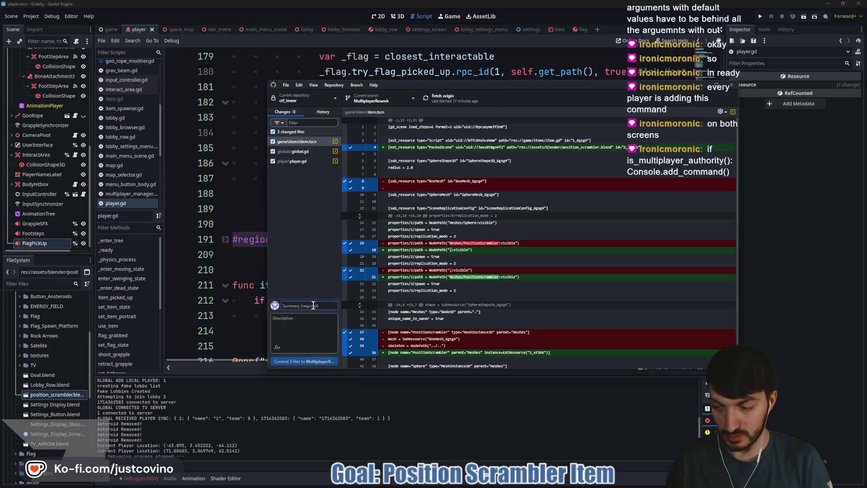
Step: Commit the 3 changed files as 'cheat items + Position scrambler' and push to origin
type("cheat items")
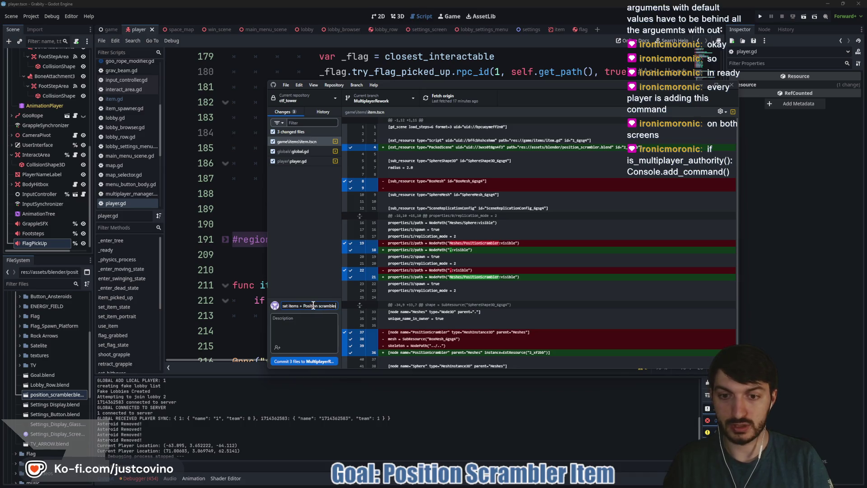
left_click(315, 361)
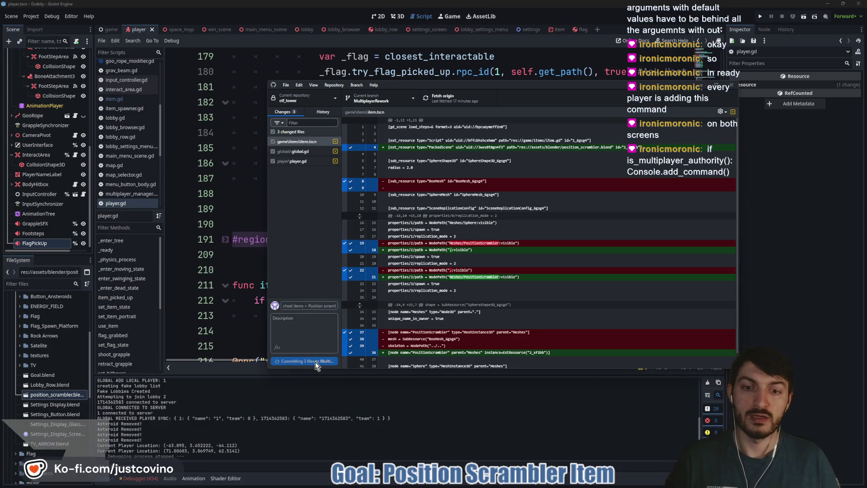
left_click(617, 179)
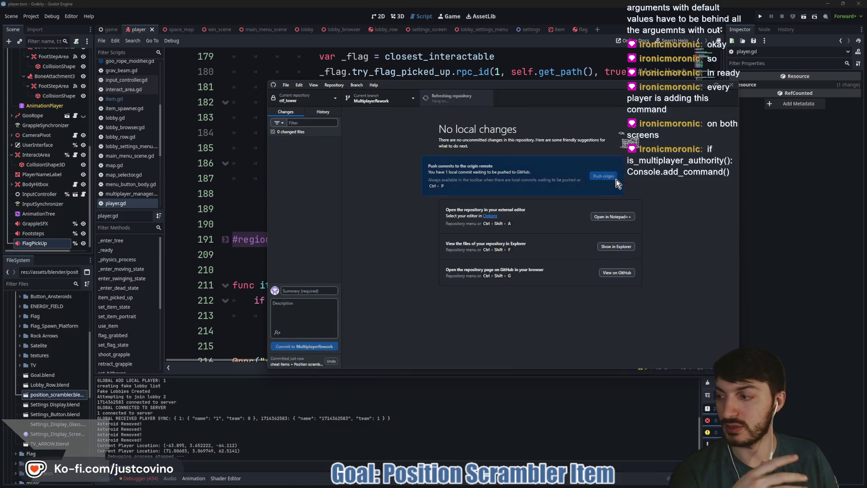
left_click(819, 208)
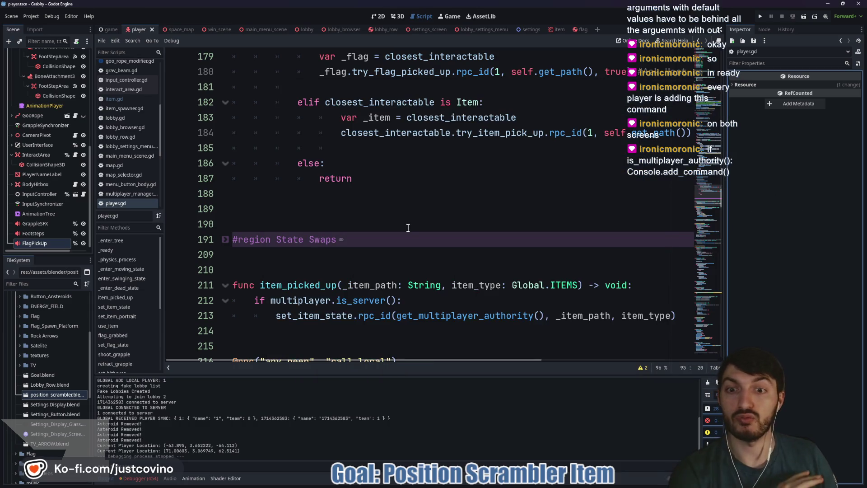
scroll(400, 273, "down", 2)
scroll(400, 273, "down", 2)
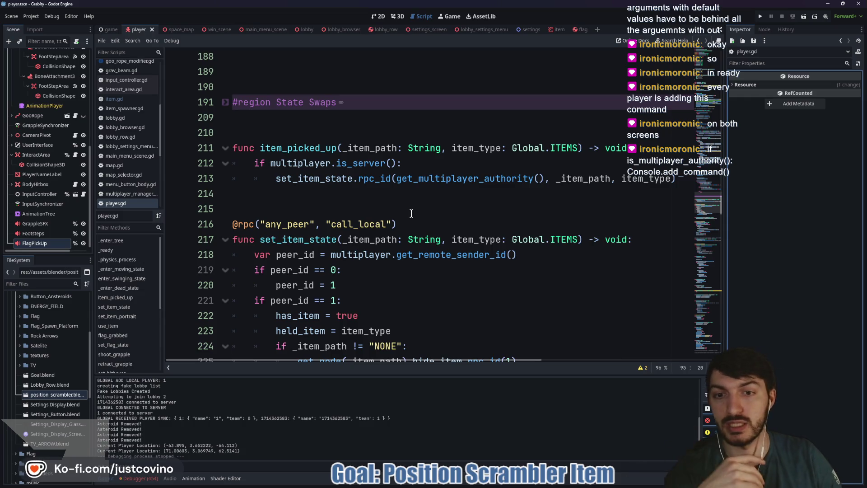
left_click(386, 209)
scroll(387, 208, "down", 4)
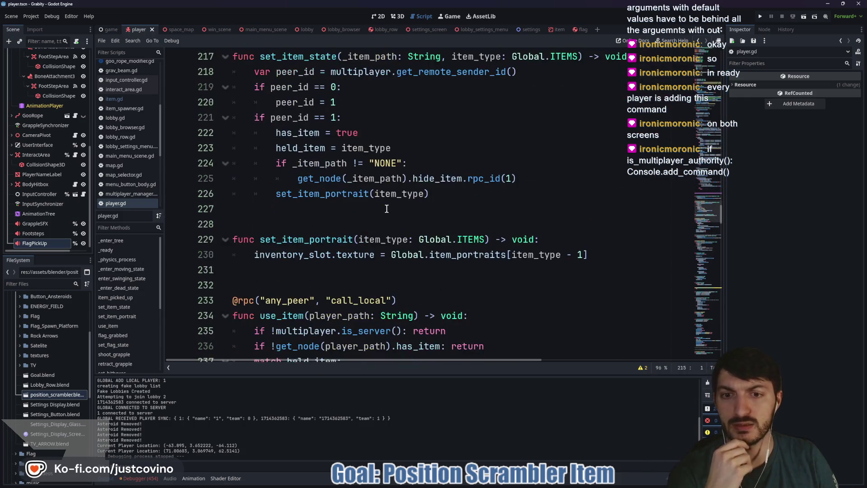
scroll(388, 211, "down", 4)
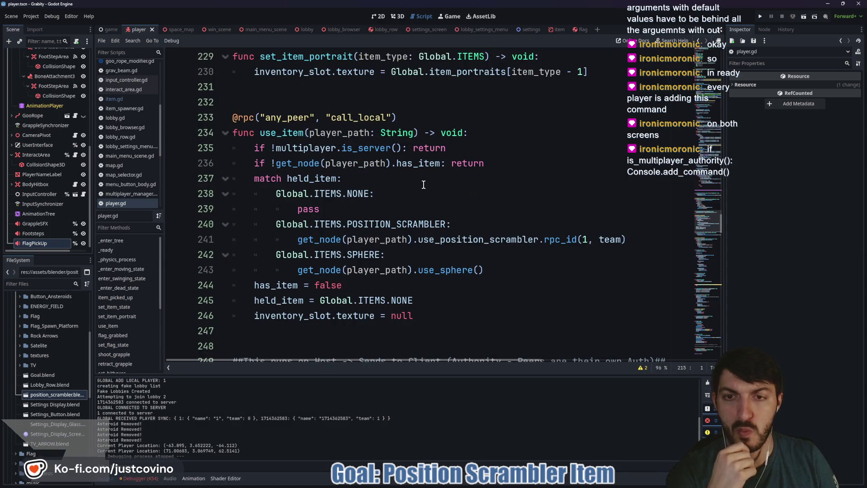
scroll(423, 185, "down", 2)
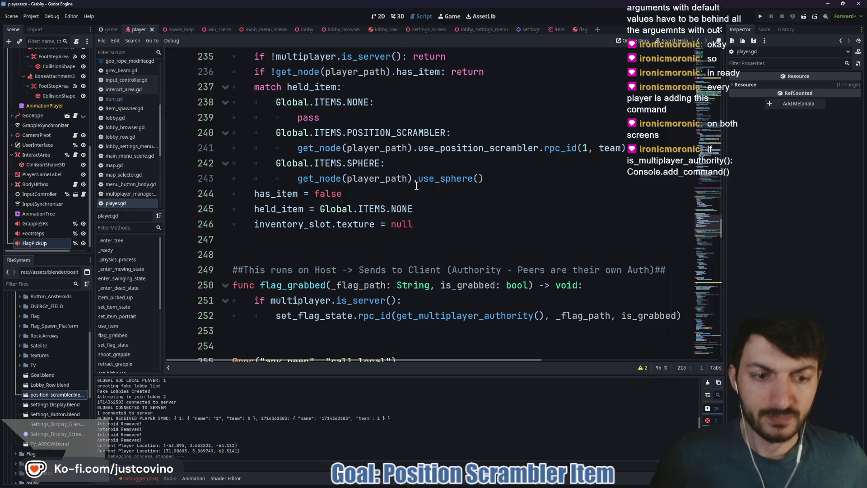
scroll(398, 219, "down", 4)
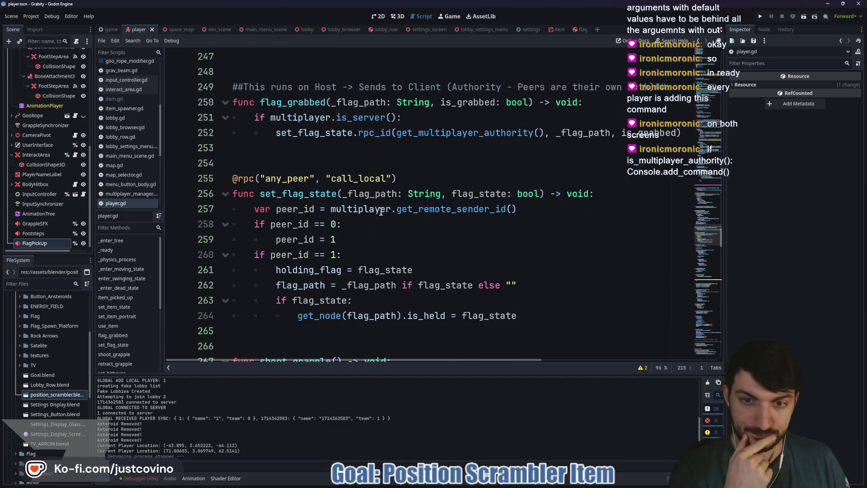
scroll(381, 211, "down", 11)
scroll(377, 213, "down", 13)
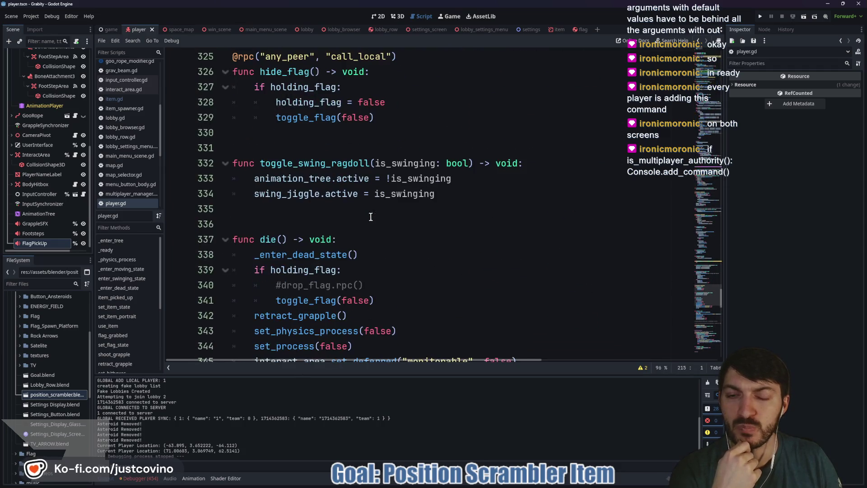
scroll(350, 206, "down", 8)
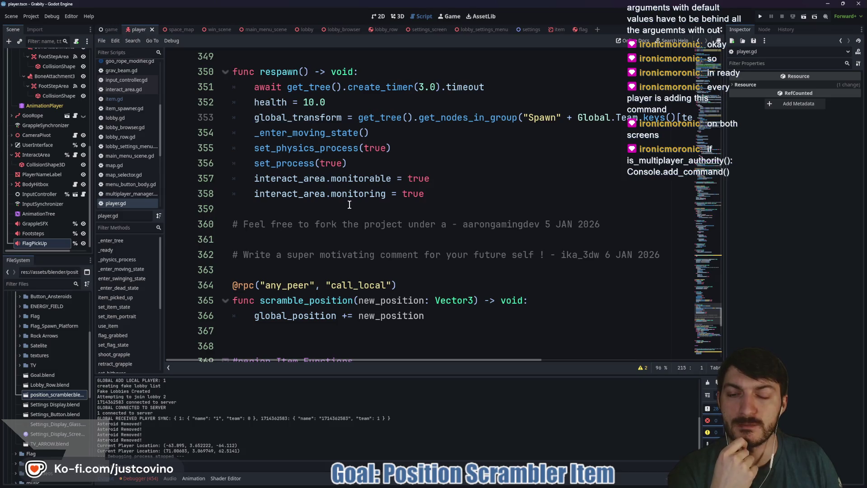
scroll(350, 204, "up", 6)
scroll(349, 205, "down", 10)
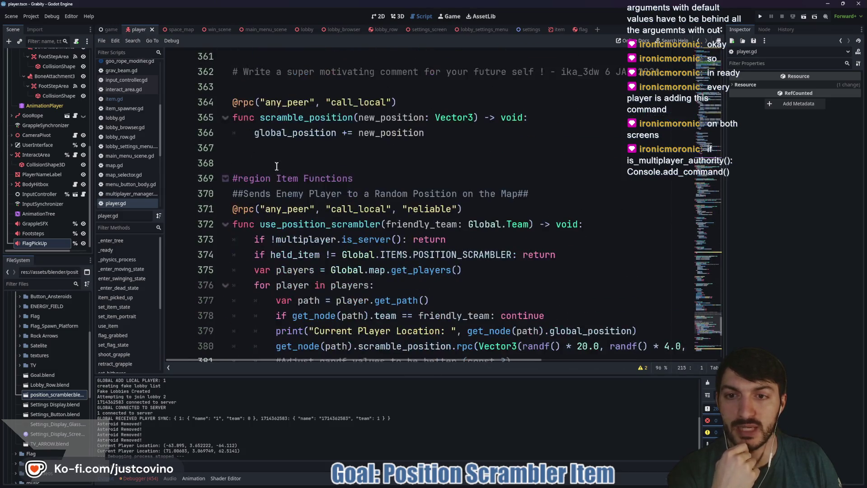
double_click(288, 116)
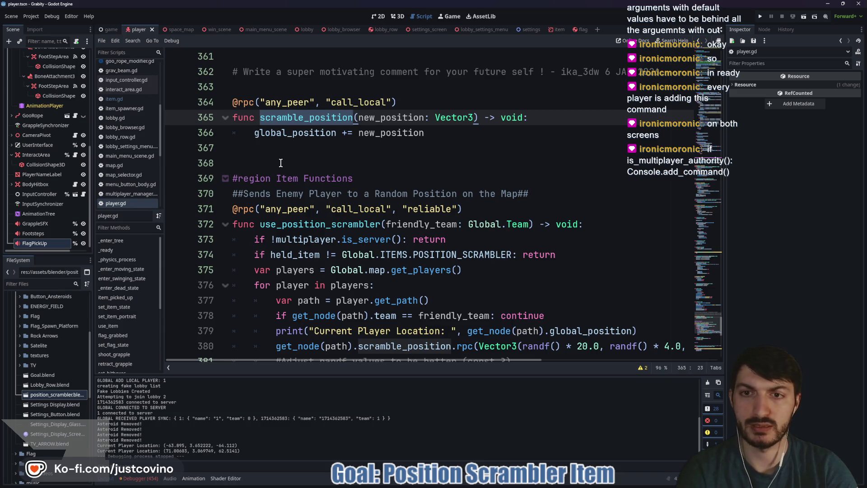
scroll(470, 249, "down", 2)
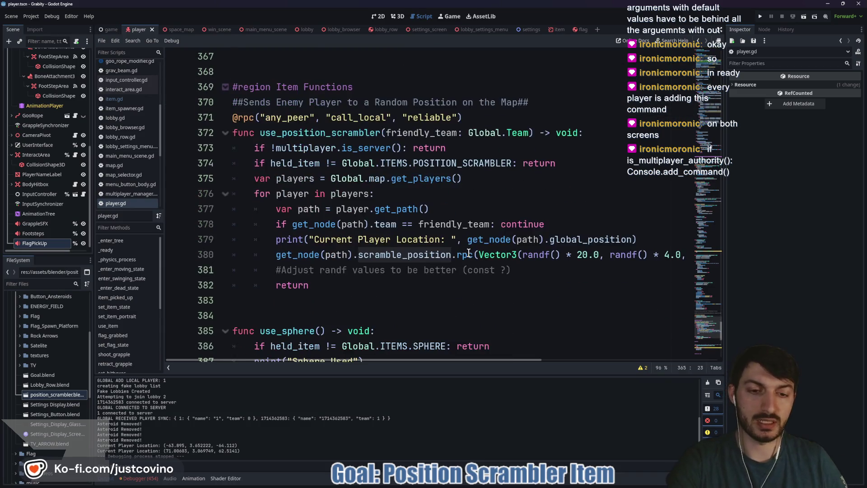
scroll(427, 228, "down", 1)
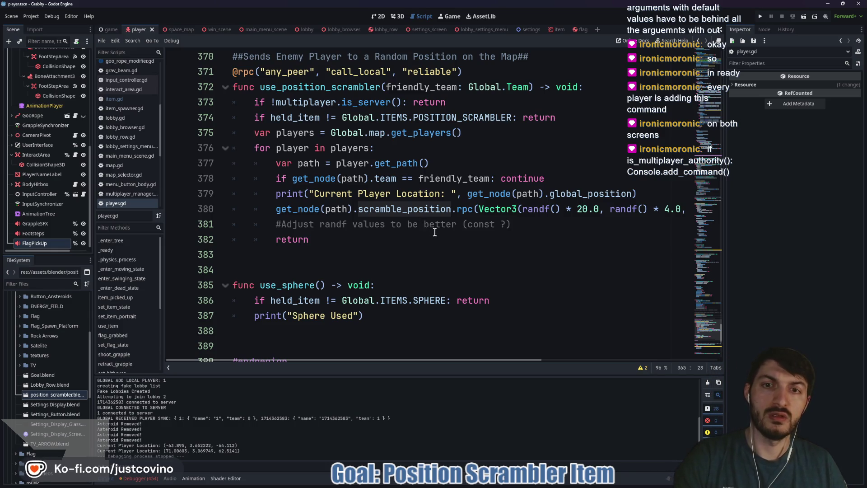
scroll(432, 231, "up", 2)
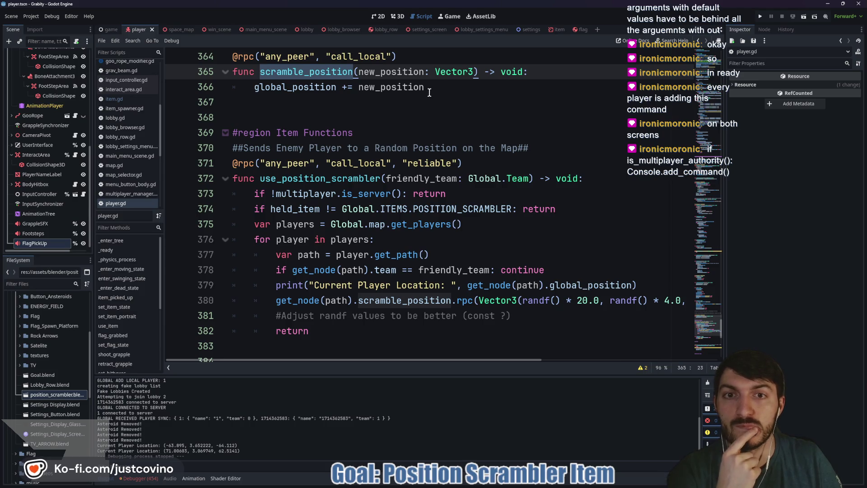
scroll(494, 115, "down", 2)
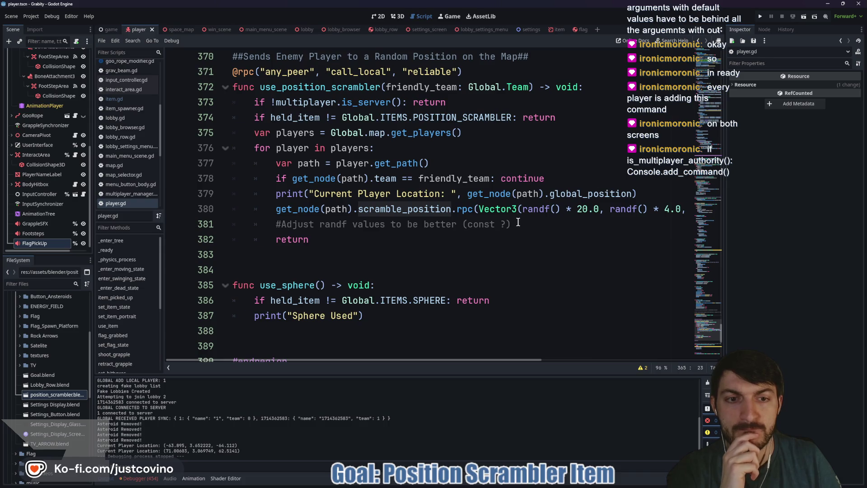
scroll(518, 222, "right", 4)
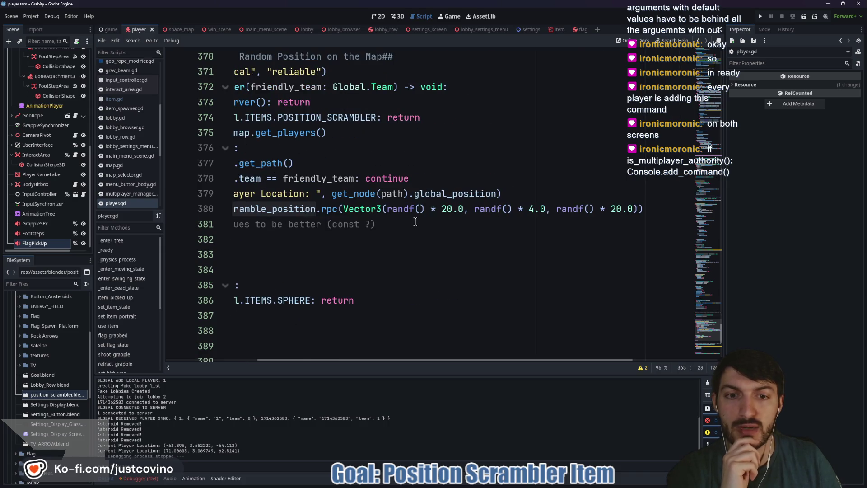
Step: Review the randf 20.0 scramble vector, then delete the '#Adjust randf values' comment line
scroll(415, 222, "right", 2)
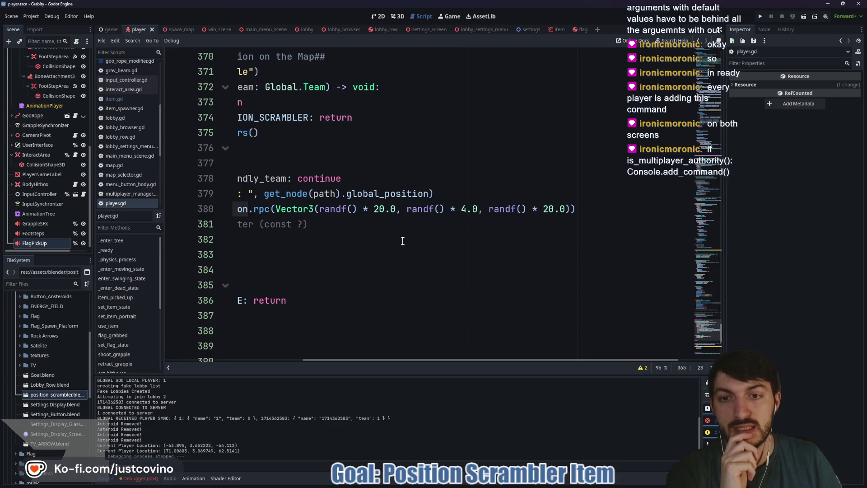
double_click(344, 210)
double_click(379, 209)
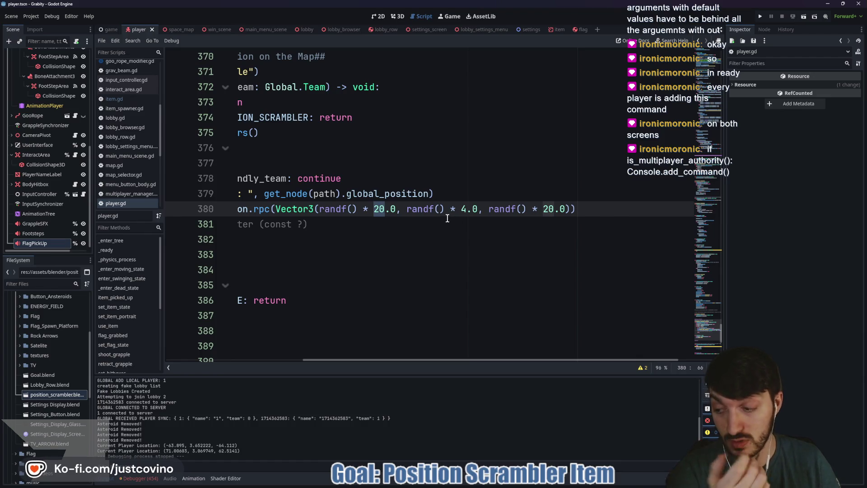
scroll(430, 219, "left", 5)
left_click_drag(477, 224, 218, 227)
key("BackSpace")
key("BackSpace")
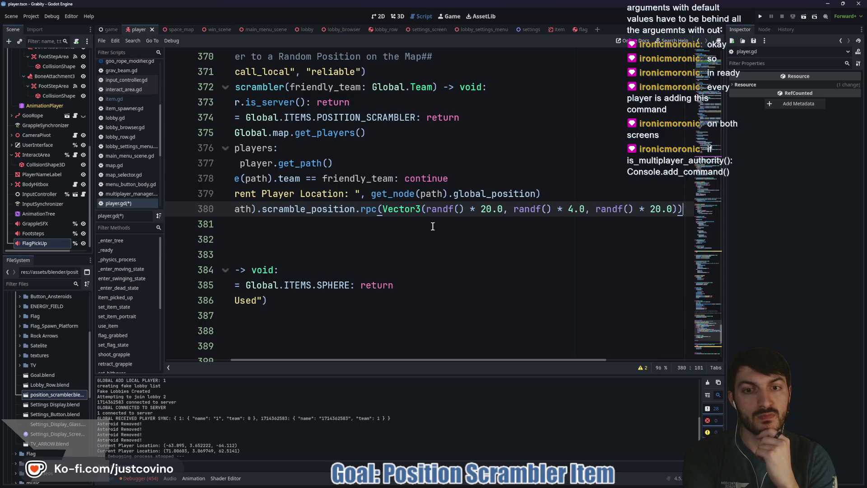
scroll(388, 243, "left", 2)
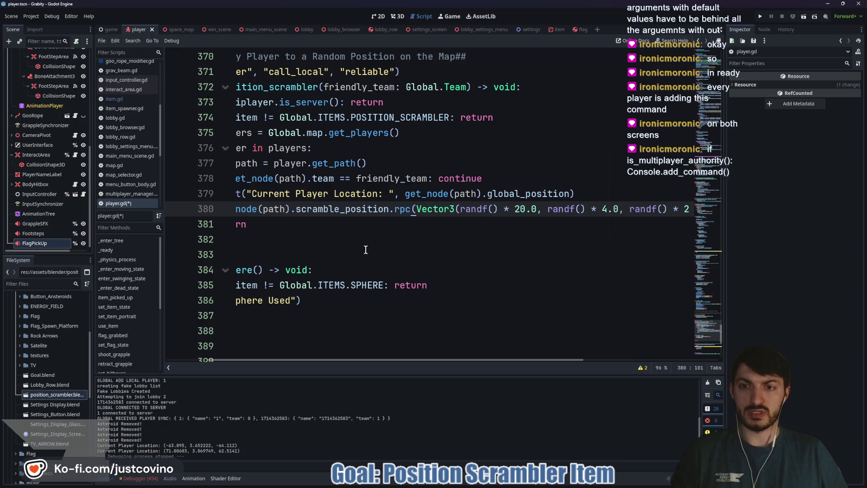
scroll(365, 249, "left", 3)
scroll(365, 249, "up", 1)
left_click(344, 255)
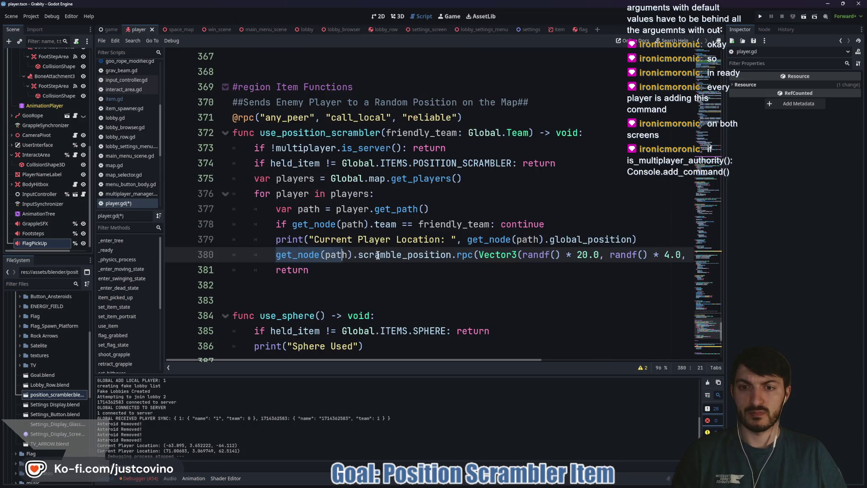
Step: Begin a new constant, const RANDOM_POS, on a new line below DEATH_HEIGHT
scroll(341, 274, "up", 15)
scroll(342, 274, "up", 20)
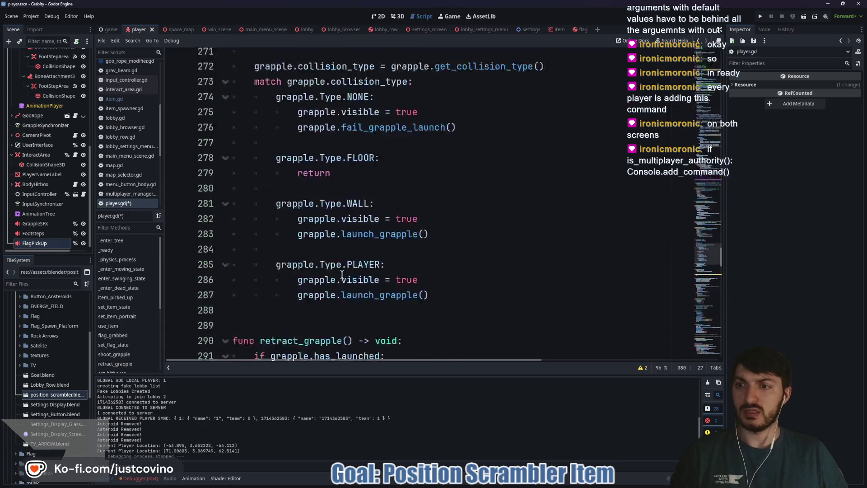
scroll(346, 271, "up", 20)
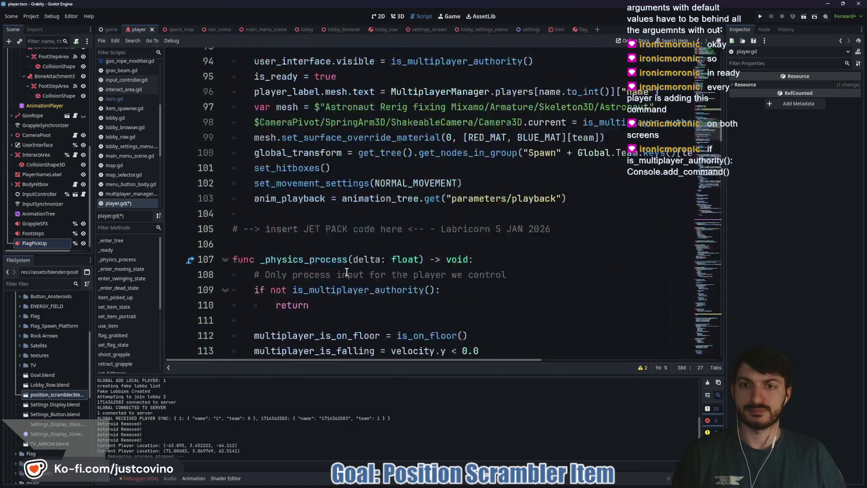
scroll(347, 272, "down", 2)
scroll(347, 271, "down", 4)
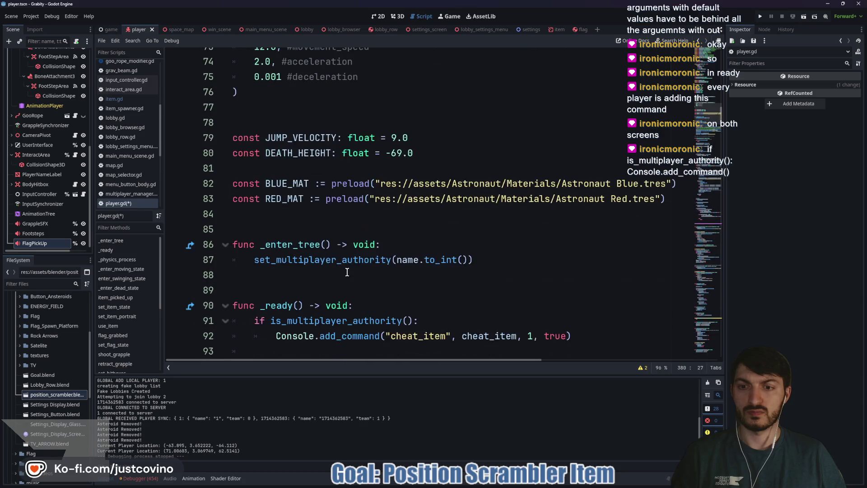
left_click(441, 154)
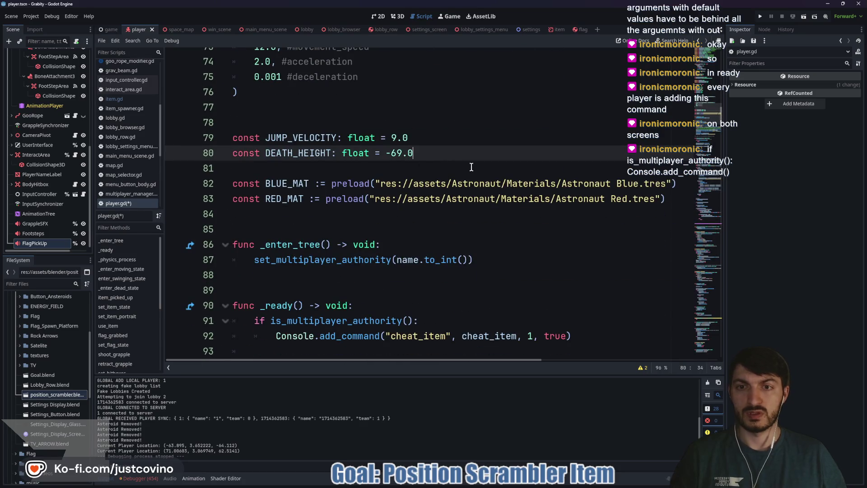
key("Return")
type("const")
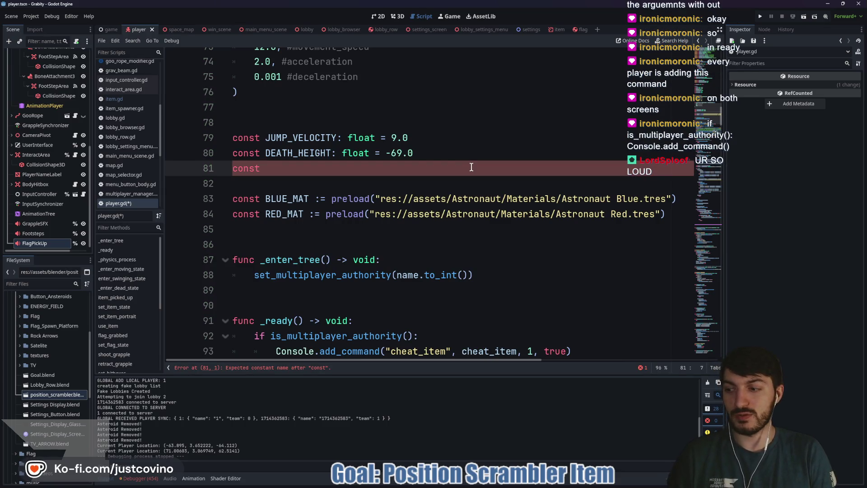
type(" R")
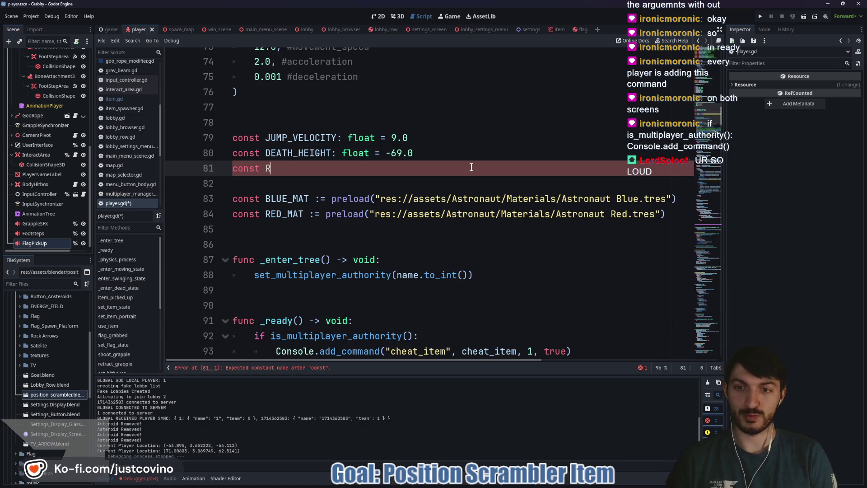
type("ANDOM_")
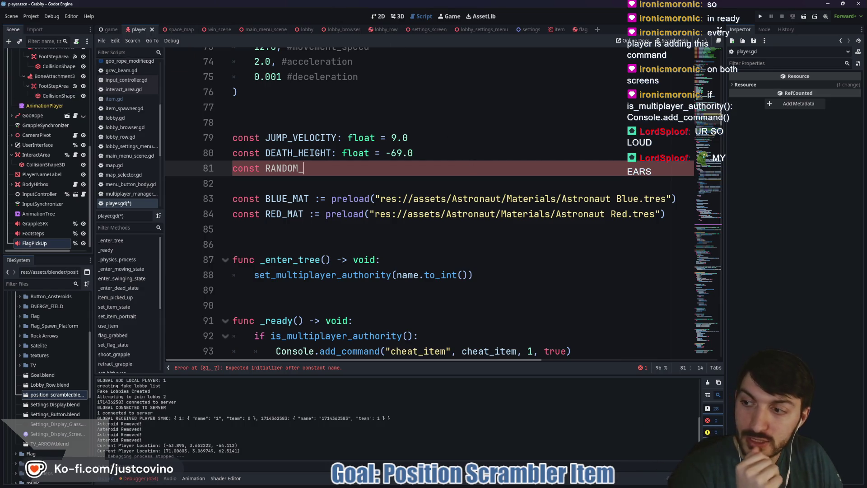
key("alt+Tab")
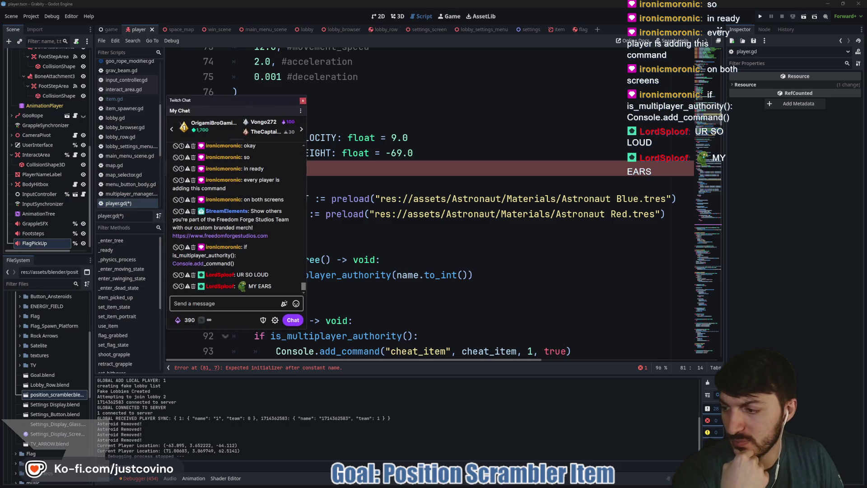
key("alt+Tab")
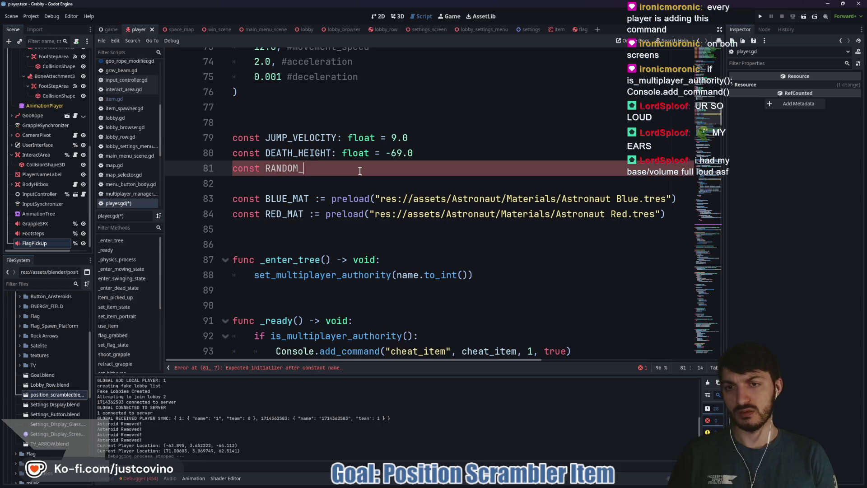
type("POS_ARR")
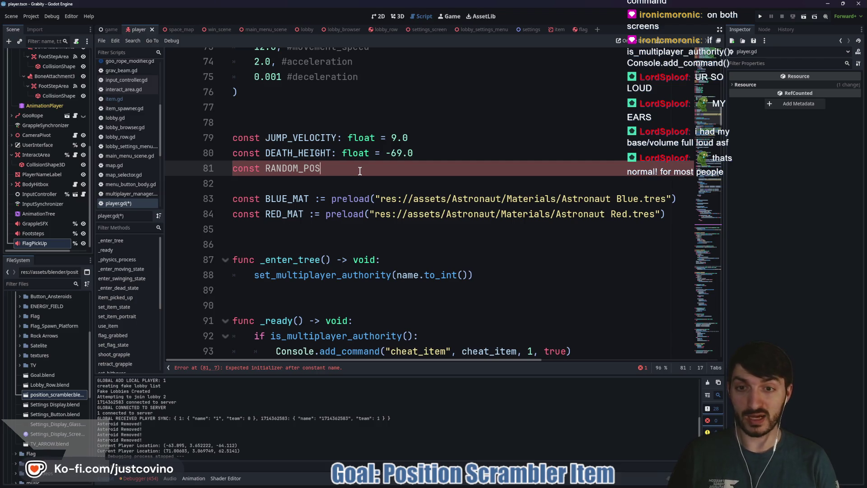
Step: Declare RANDOM_POS: Array = [-40.0, -35.0, -30.0, -25.0, 25.0, 30.0, 35.0, 40.0, 45.0, 50.0]
type("rray")
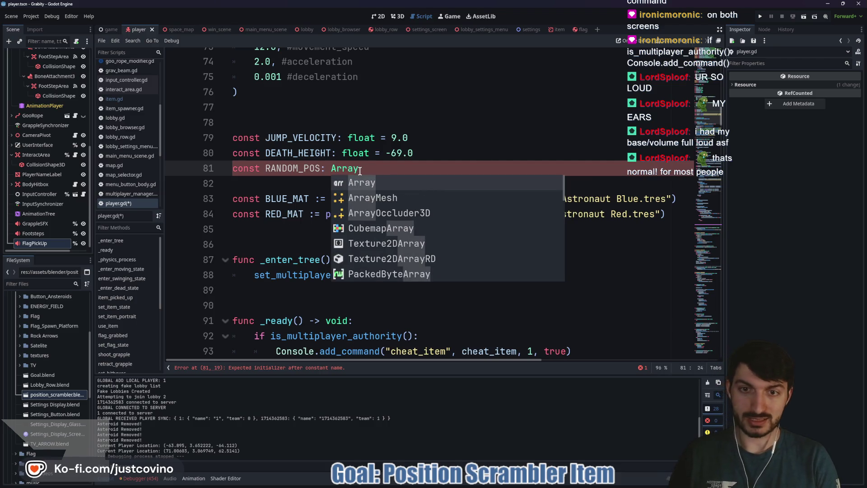
type(" = [-")
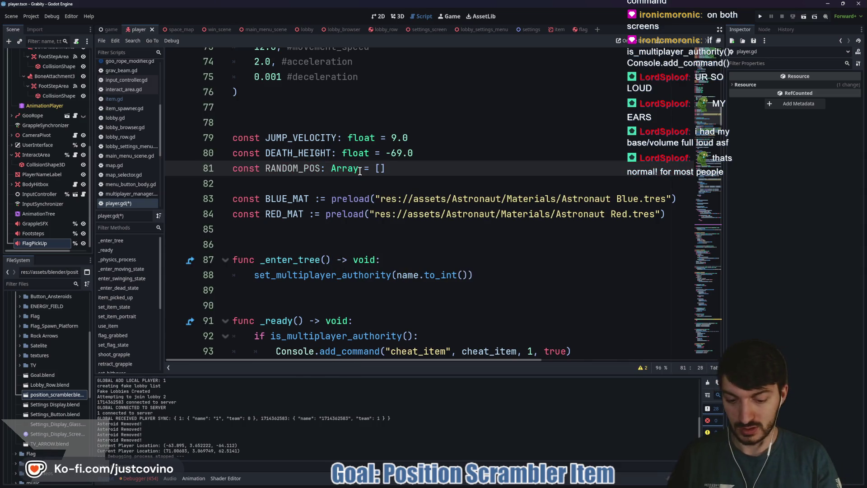
type("40")
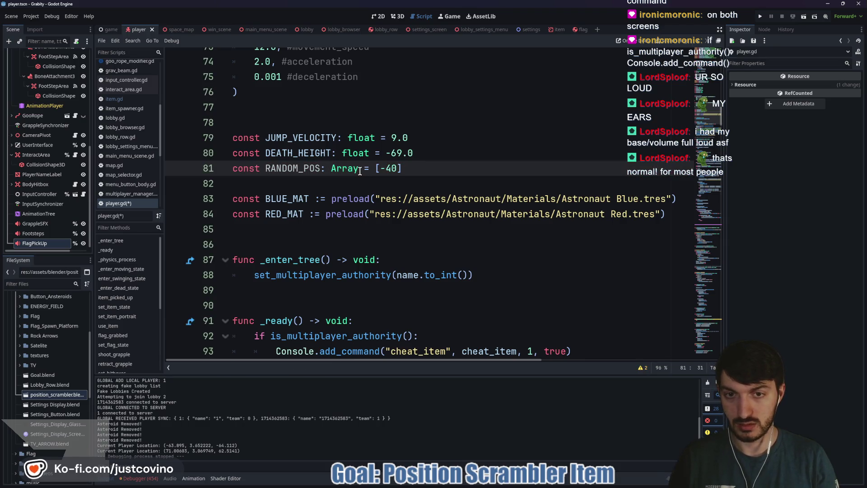
type(".0, -")
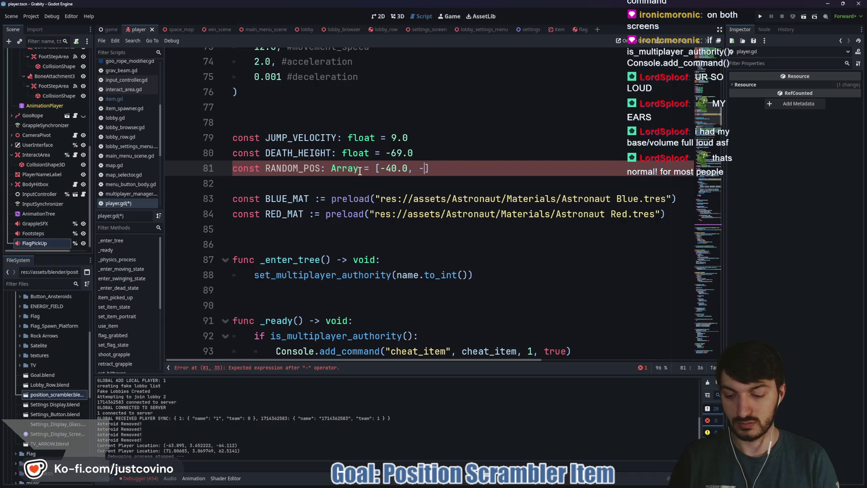
type("35.0")
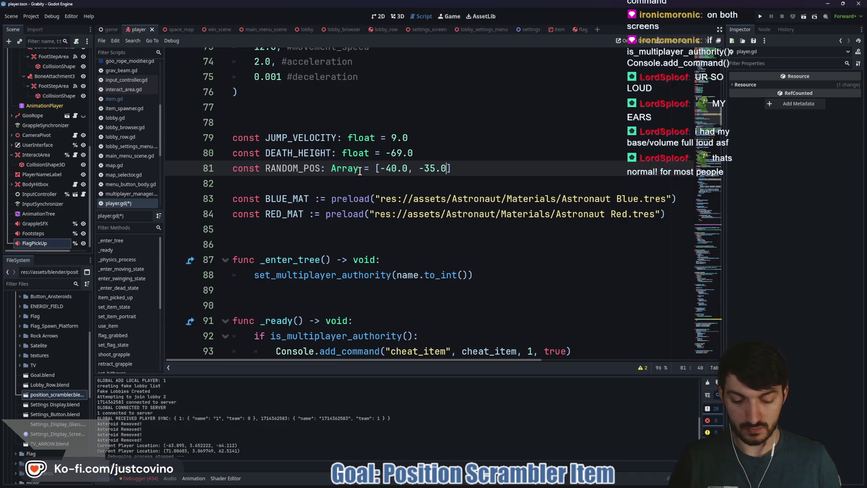
type(", ")
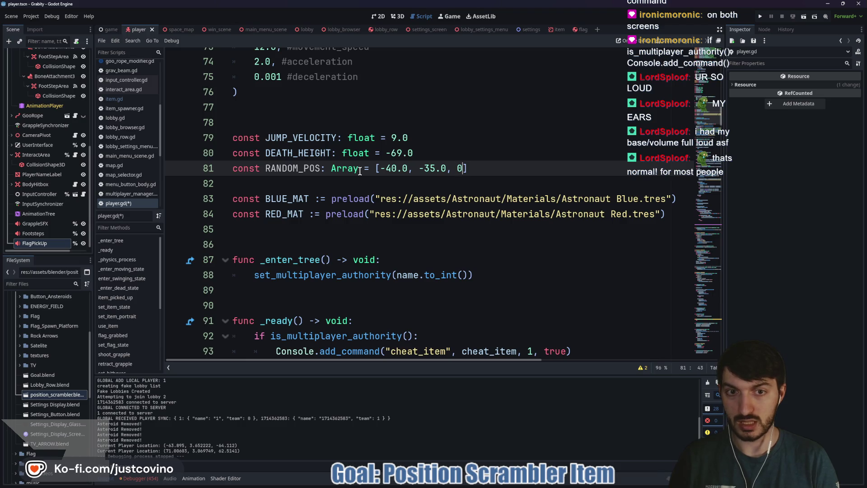
type("-")
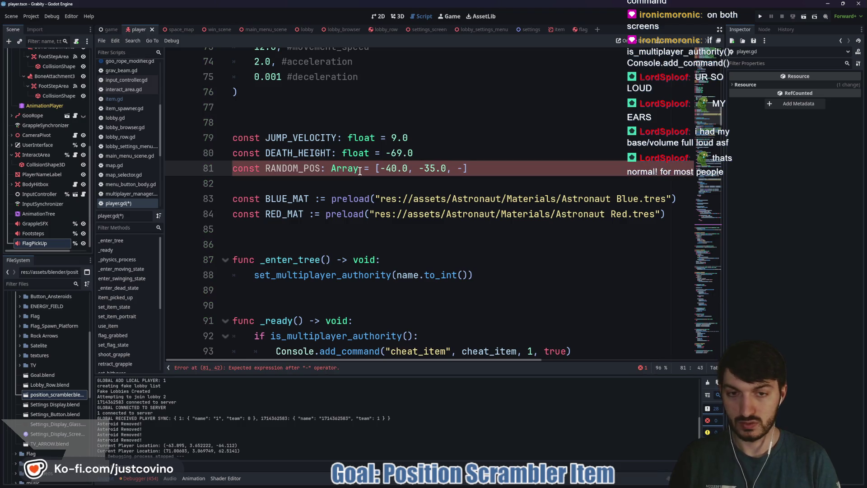
type("30.0")
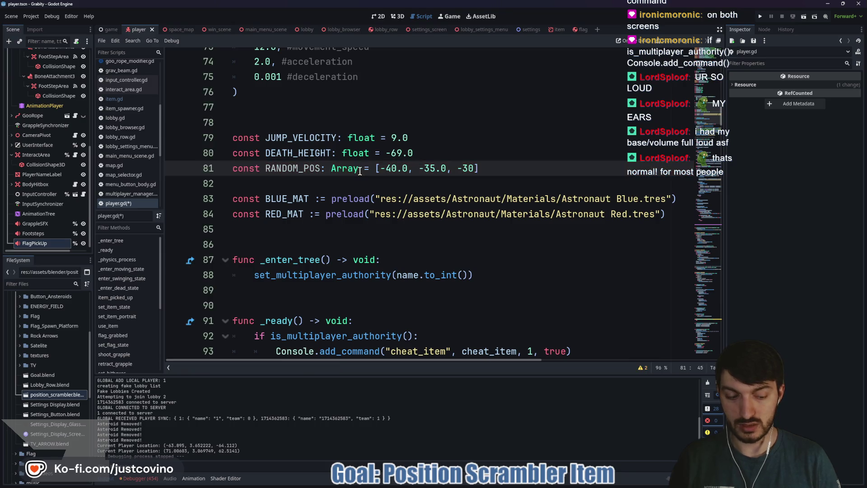
type(", ")
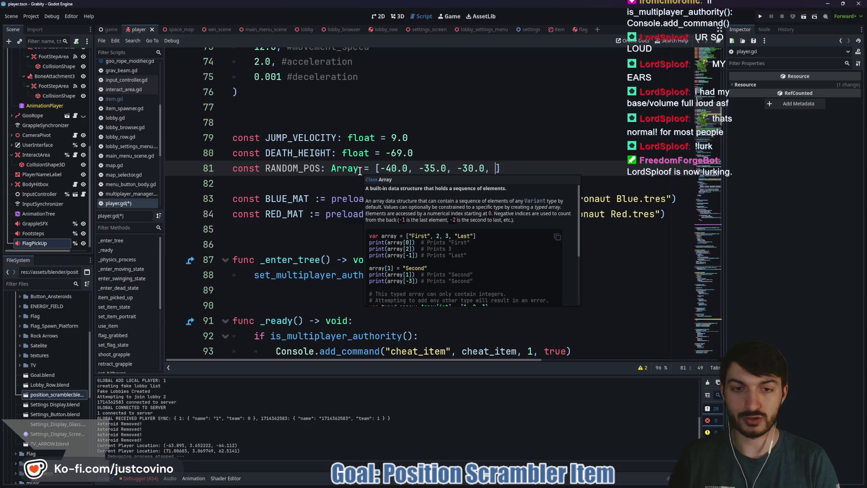
type("-")
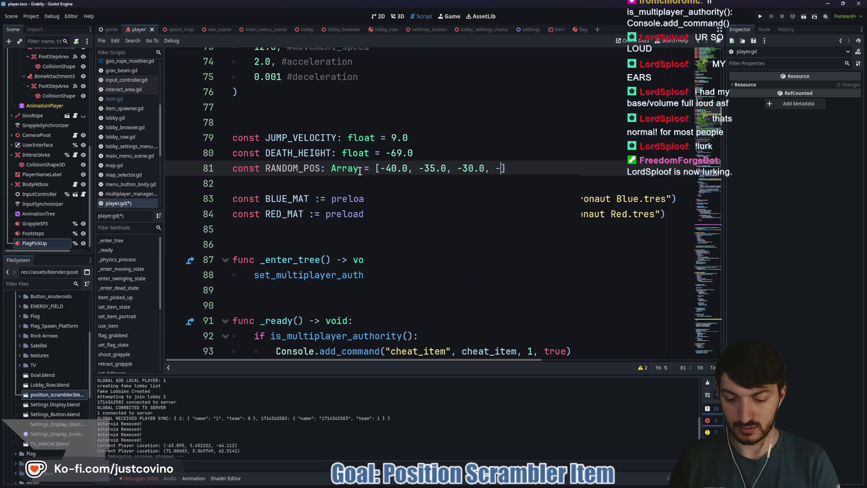
type("25.0")
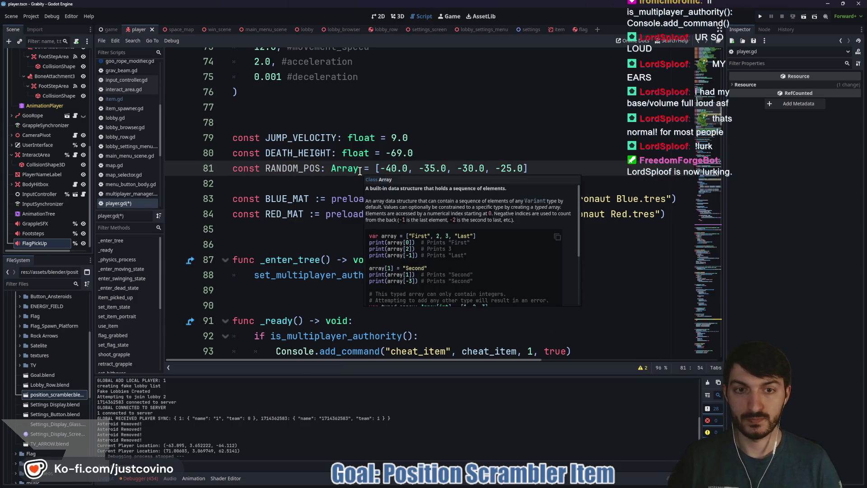
type(", ")
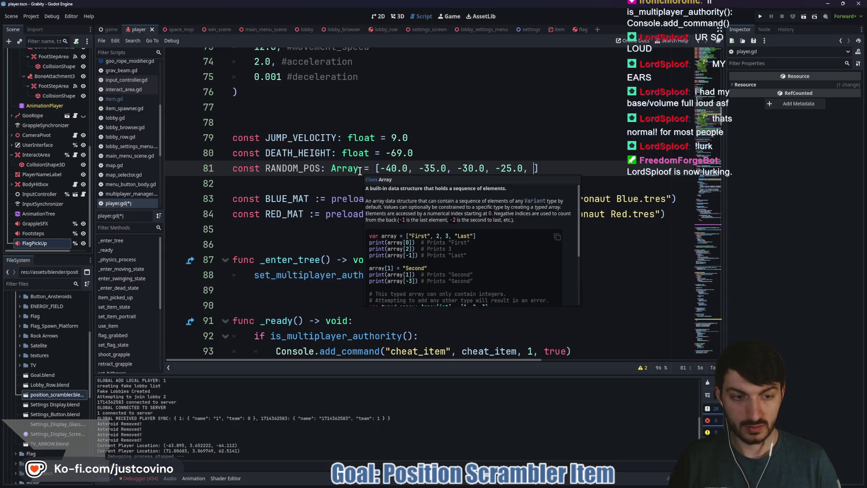
type("21")
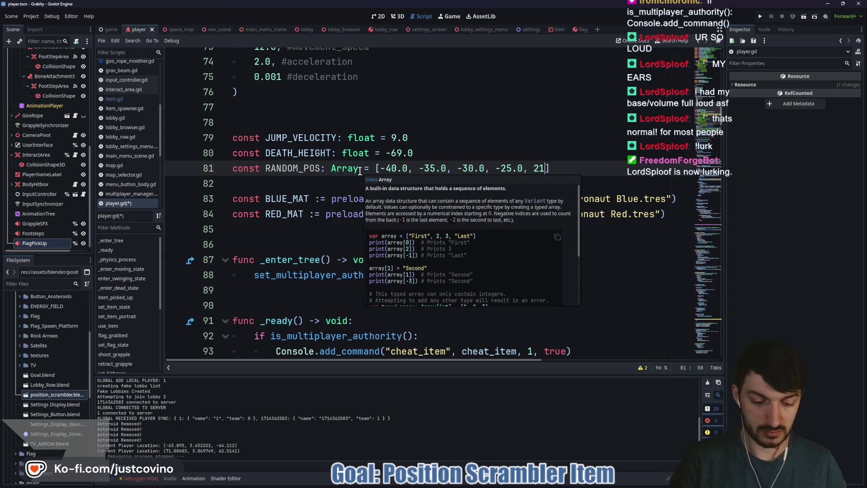
key("BackSpace")
type("5.0")
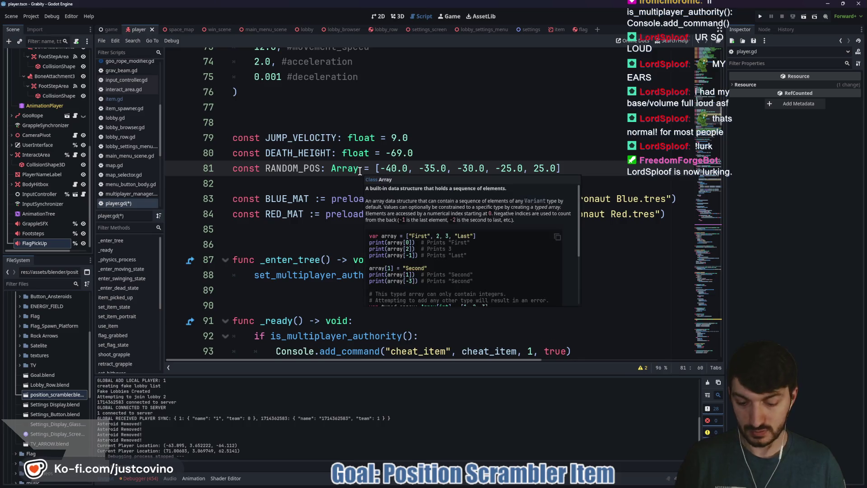
type(", 30.0, ")
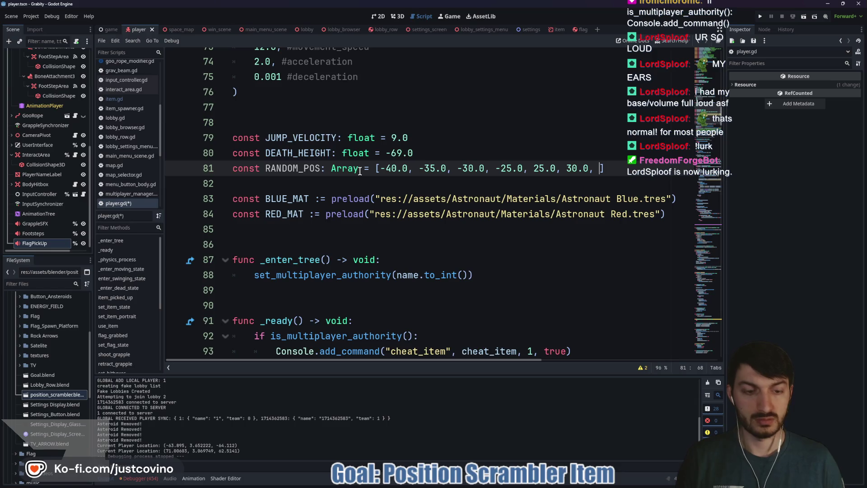
type("35.0, ")
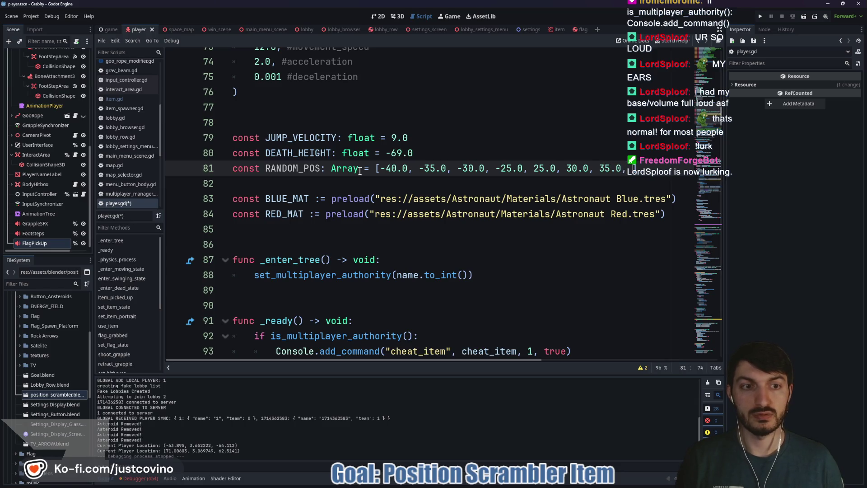
type("40")
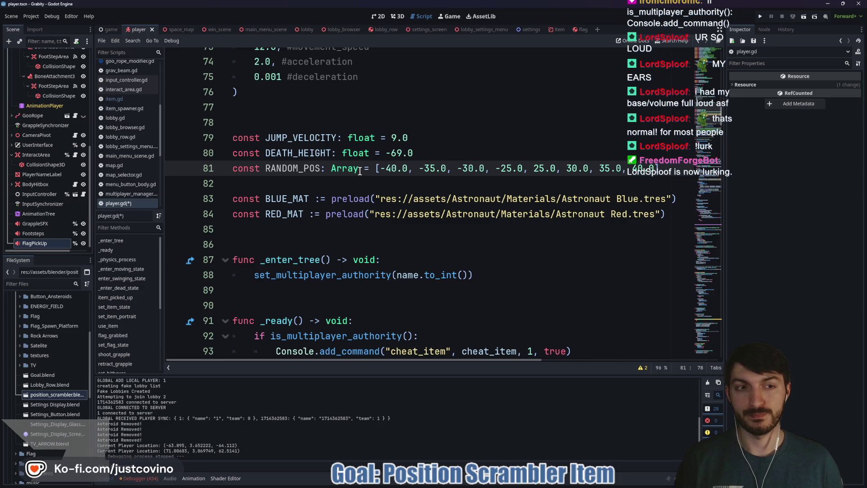
type(", ")
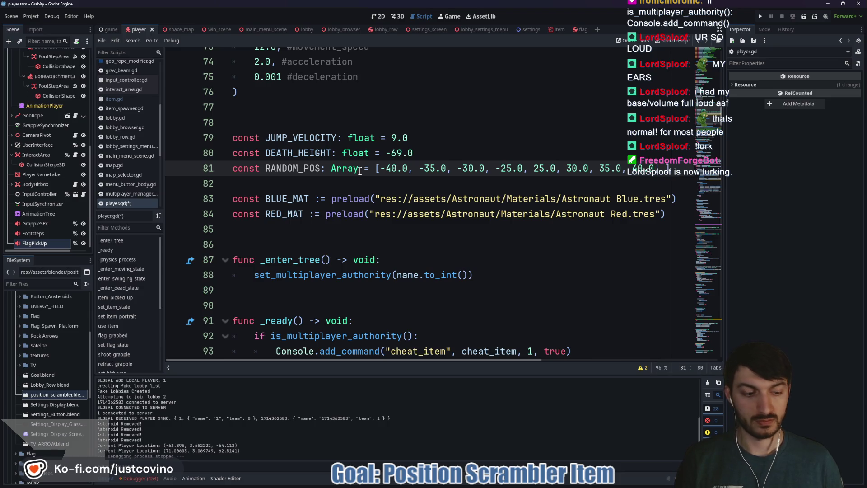
type("45.0, ")
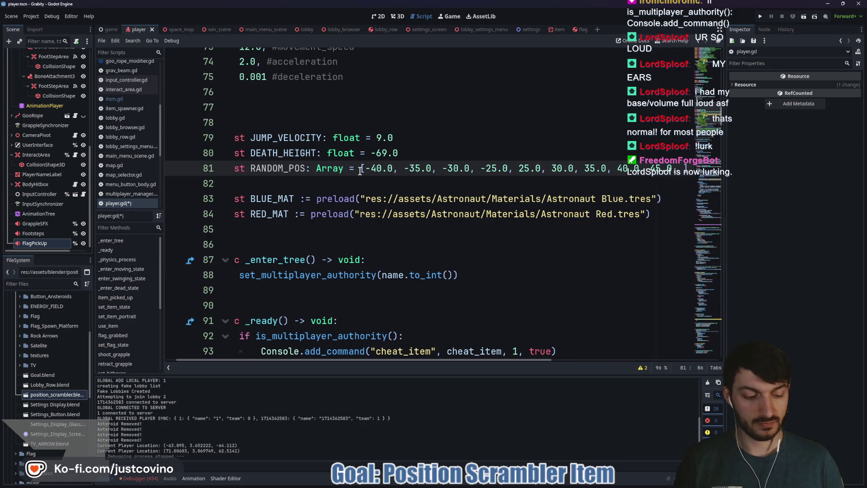
type("50.0")
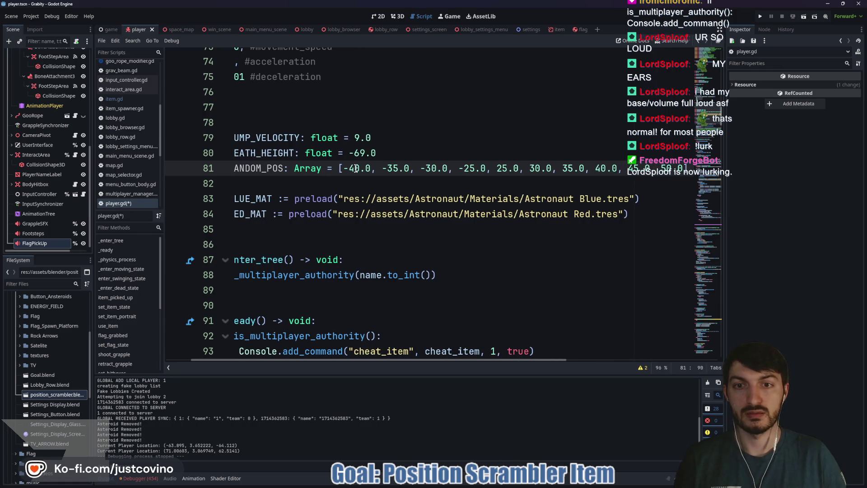
Step: Insert -50.0 and -45.0 at the start of the RANDOM_POS array and save player.gd
left_click(341, 168)
type("-45")
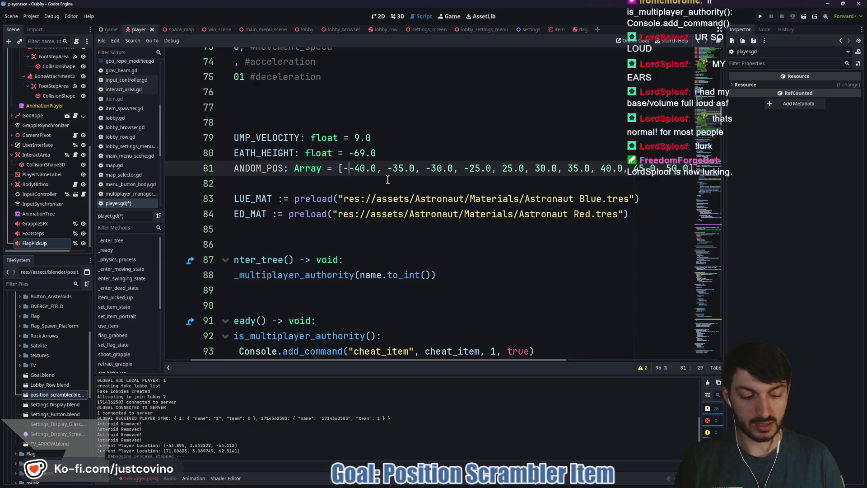
type(".0,")
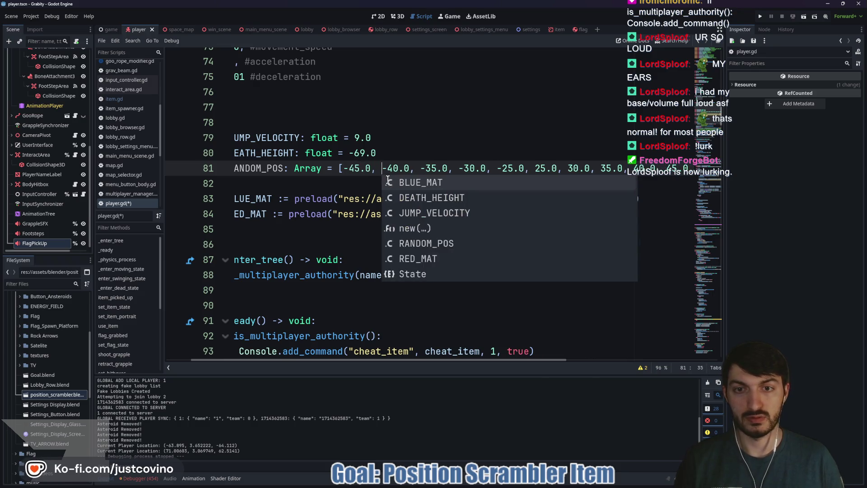
left_click(342, 168)
type("-50.0")
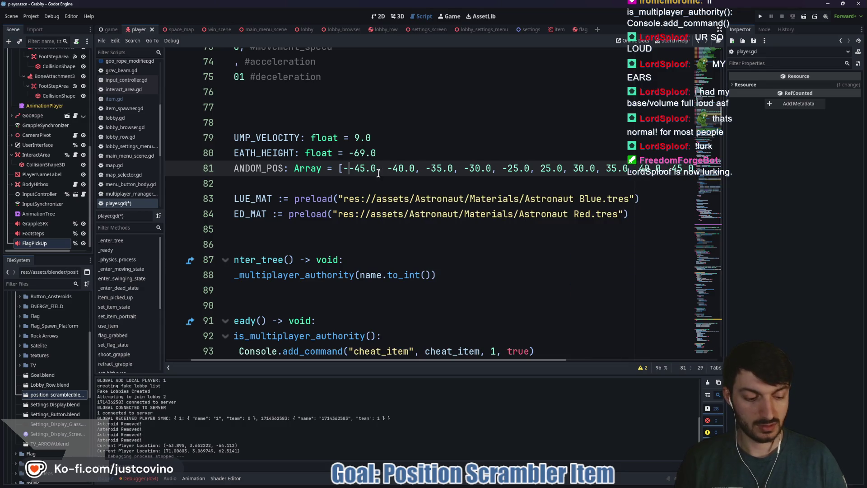
type(",")
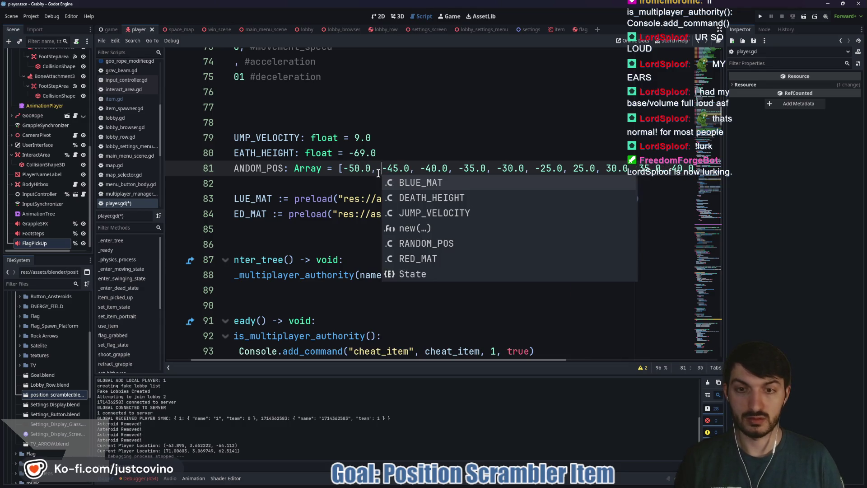
left_click(374, 184)
key("ctrl+s")
scroll(383, 203, "down", 20)
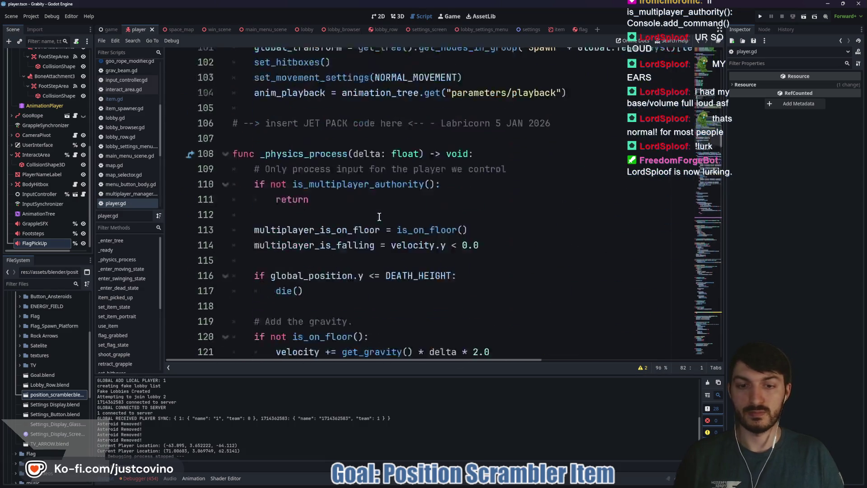
Step: Scroll to use_position_scrambler near line 370 and select the randf() * 20.0 term on line 381
scroll(390, 218, "down", 20)
scroll(452, 226, "up", 9)
scroll(451, 225, "up", 3)
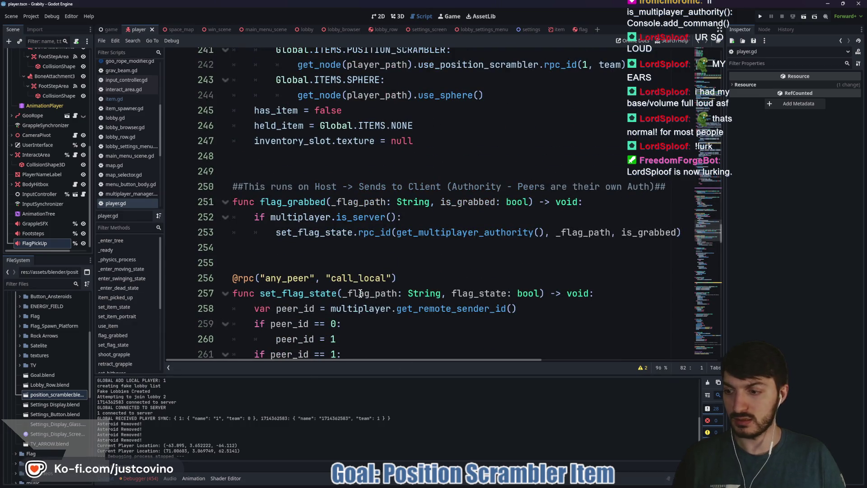
scroll(351, 295, "down", 11)
scroll(351, 285, "down", 12)
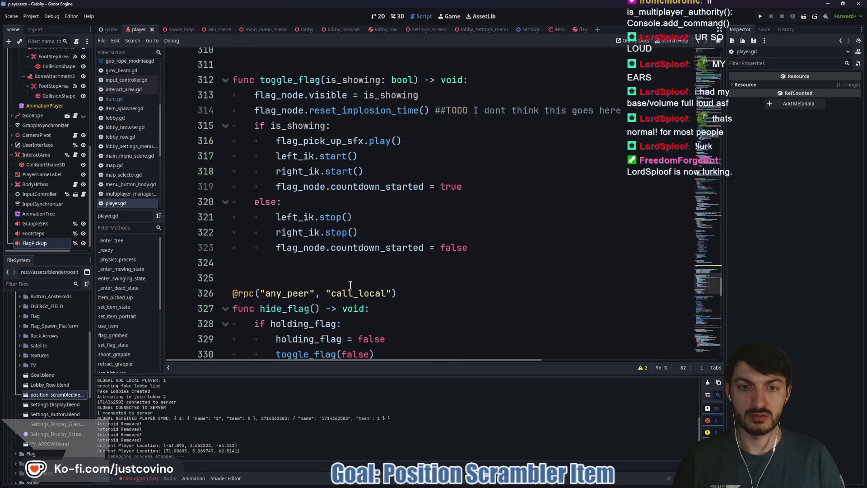
scroll(350, 285, "down", 12)
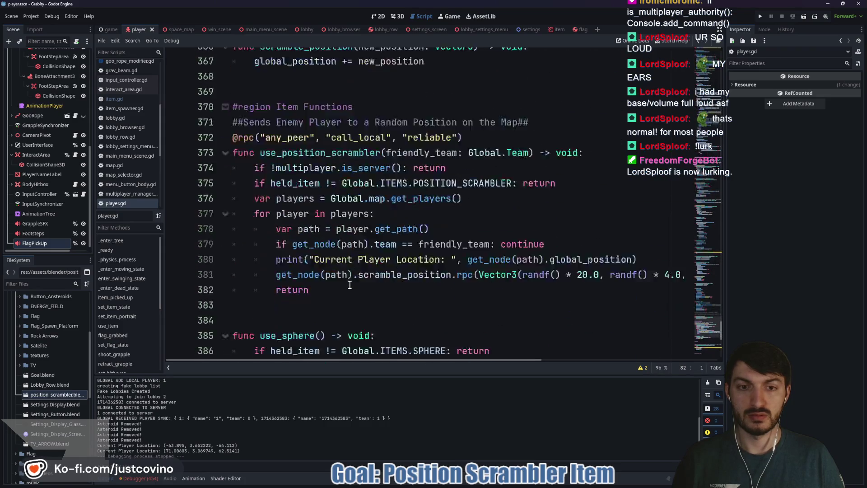
scroll(350, 285, "up", 4)
scroll(349, 285, "down", 6)
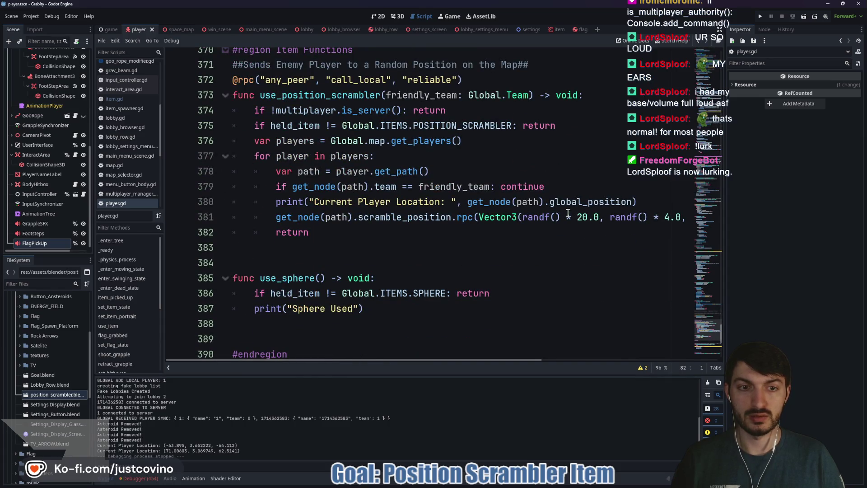
left_click_drag(522, 217, 599, 217)
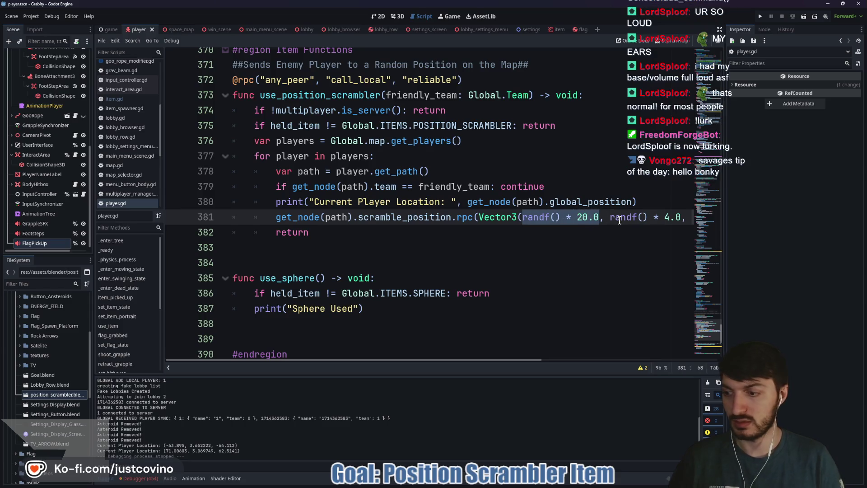
Step: Replace the first randf() * 20.0 on line 381 with RANDOM_POS.pick_random()
mouse_move(619, 220)
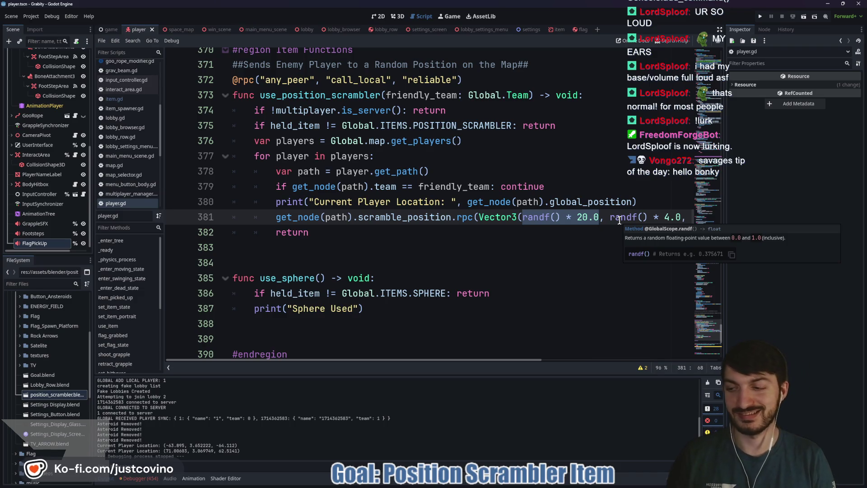
type("RAN")
key("Return")
type(".pick")
key("Return")
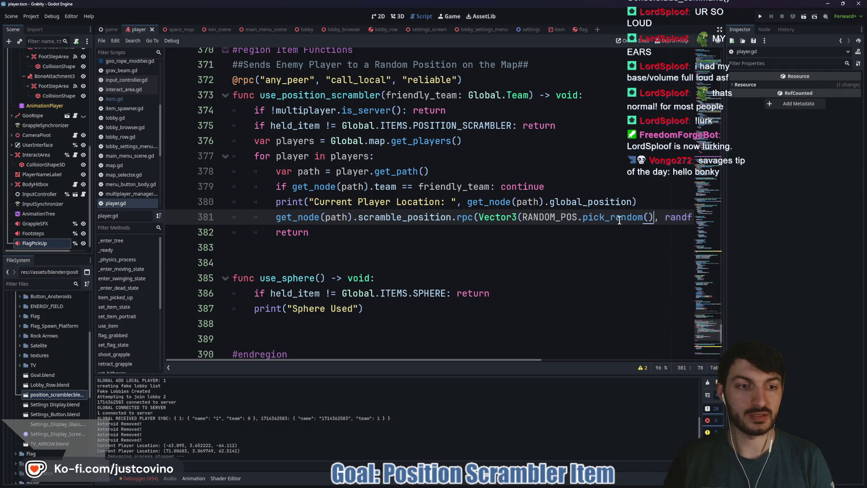
Step: Replace the last randf() * 20.0 on line 381 with RANDOM_POS.pick_random() as well
scroll(583, 235, "right", 5)
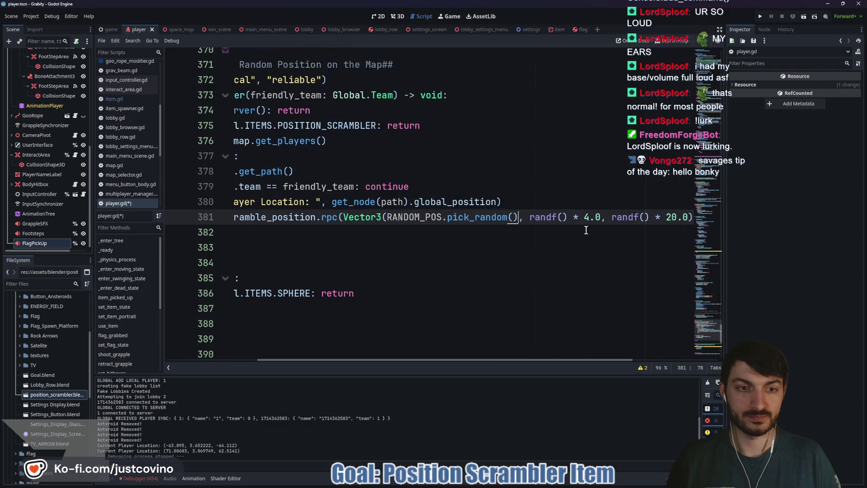
left_click_drag(612, 217, 678, 216)
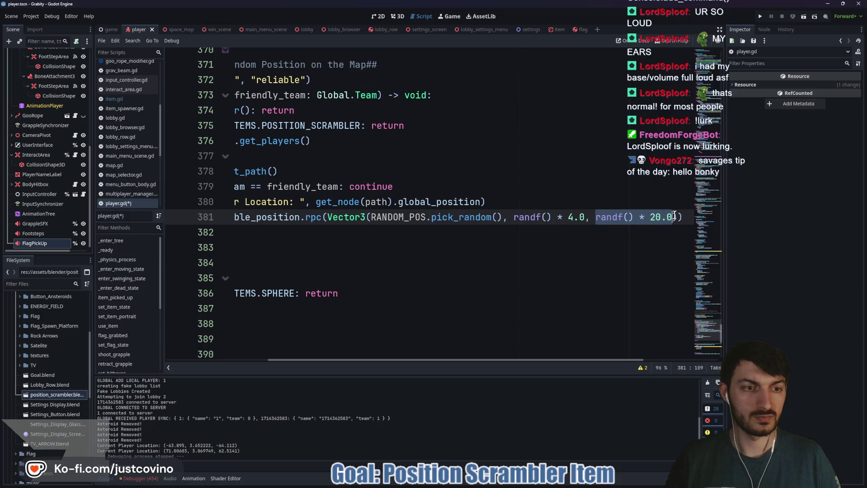
left_click_drag(675, 216, 672, 216)
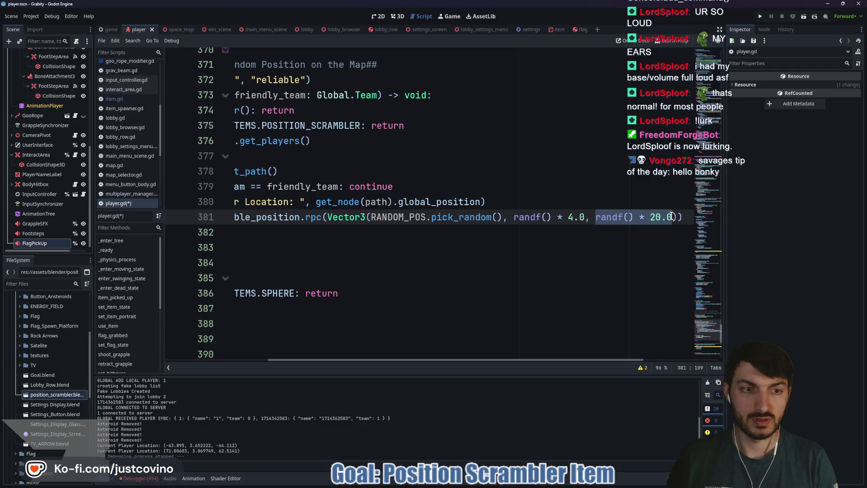
type("RAND")
key("Return")
type(".pi")
key("Return")
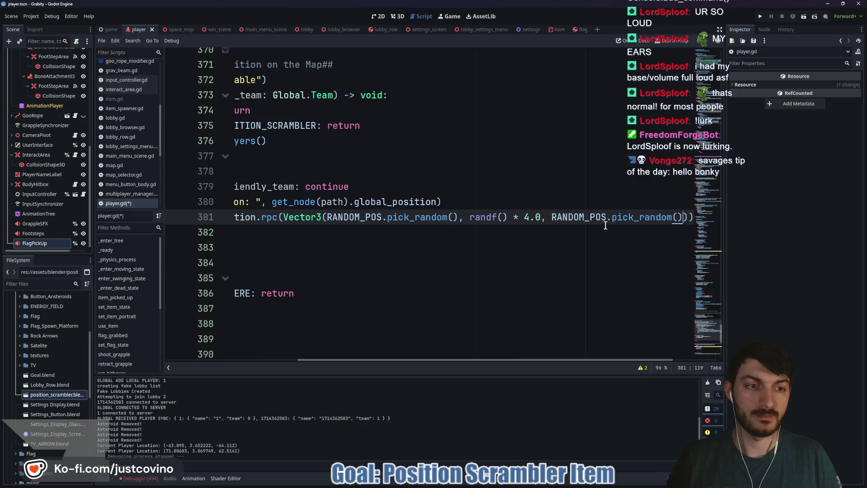
left_click(529, 217)
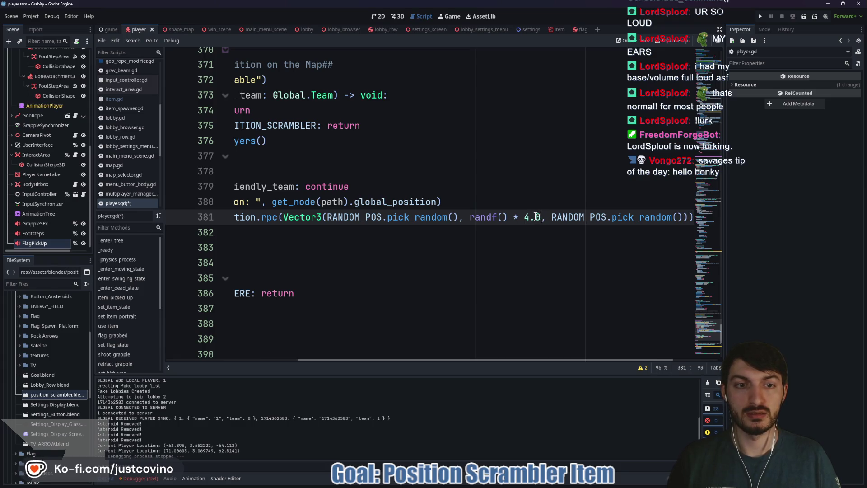
Step: Change the middle term randf() * 4.0 to (RANDOM_POS.pick_random() * 0.5) and save player.gd
left_click_drag(538, 217, 470, 217)
key("BackSpace")
type("RANDOM_POS.pic")
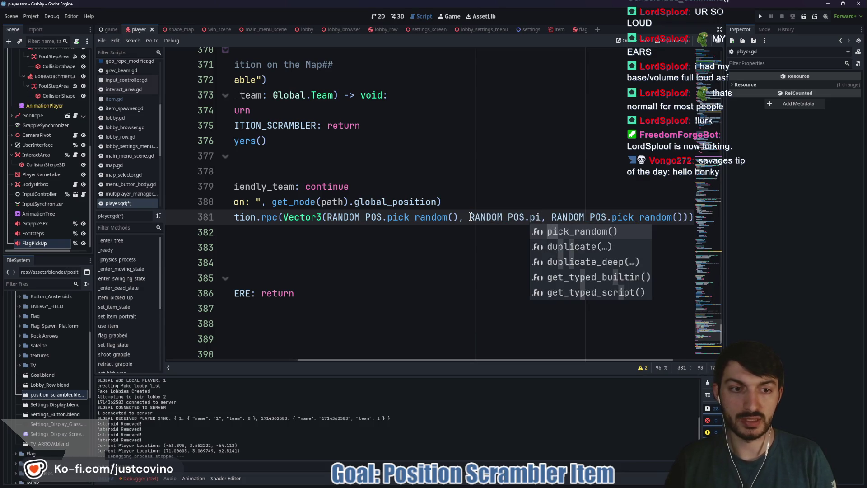
key("Return")
left_click_drag(468, 212, 590, 218)
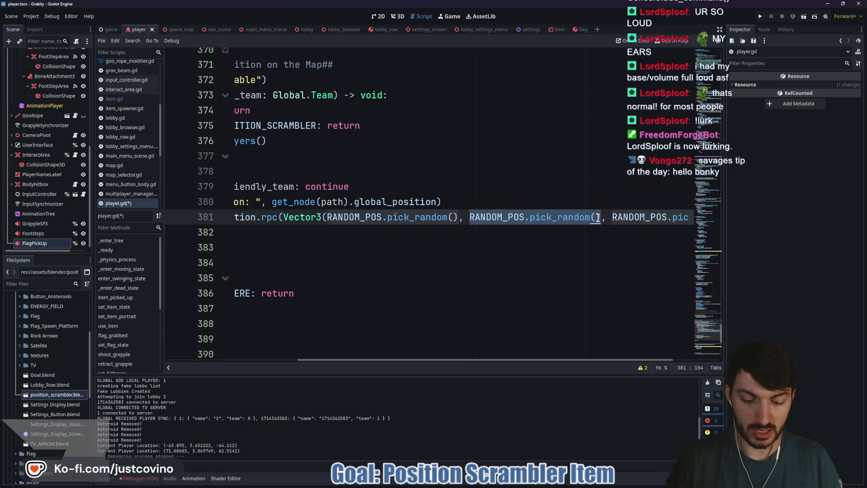
type("()")
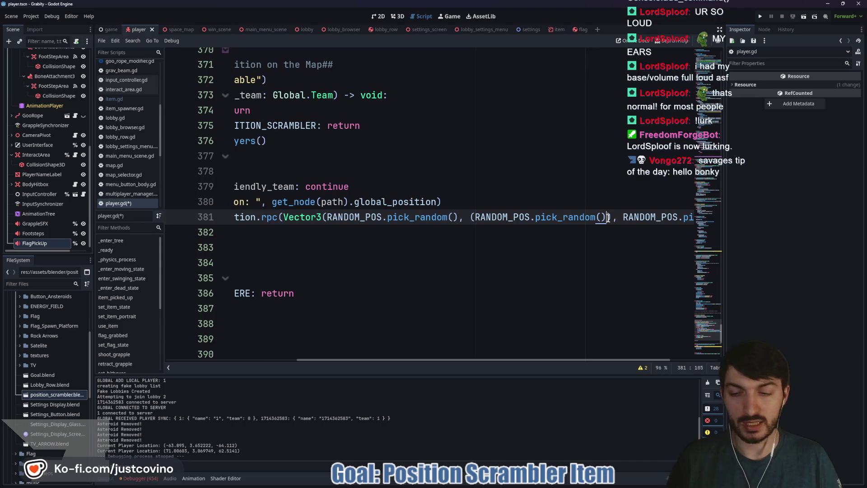
type(" *")
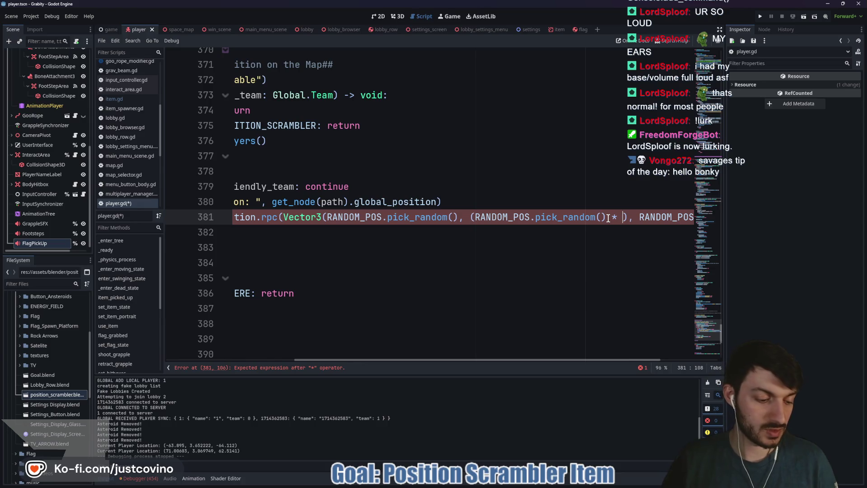
type(" 0.5")
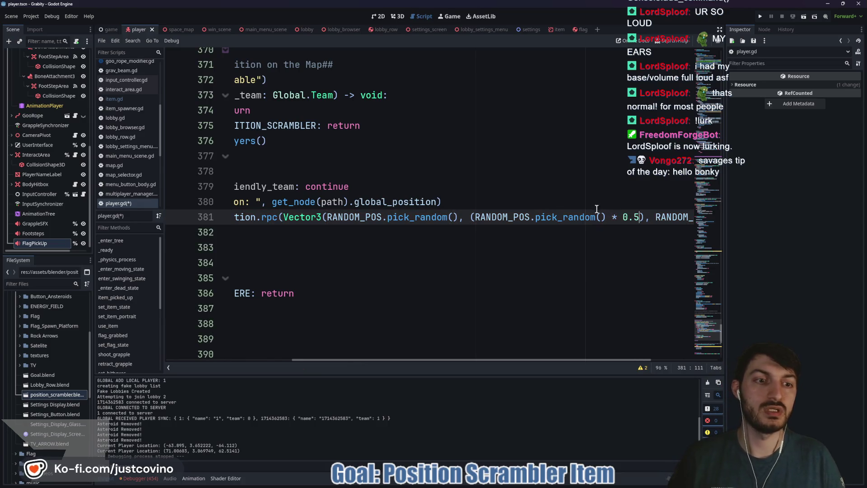
left_click(587, 206)
key("ctrl+s")
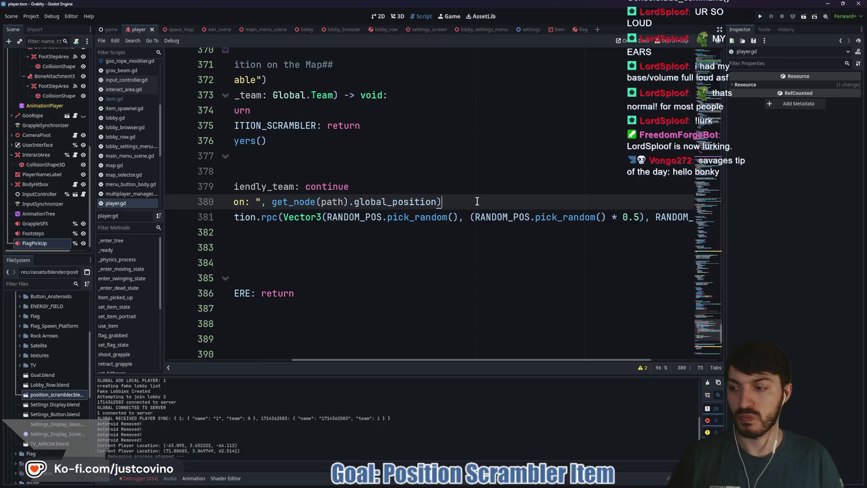
Step: Run the project to test the position scrambler
scroll(476, 201, "left", 5)
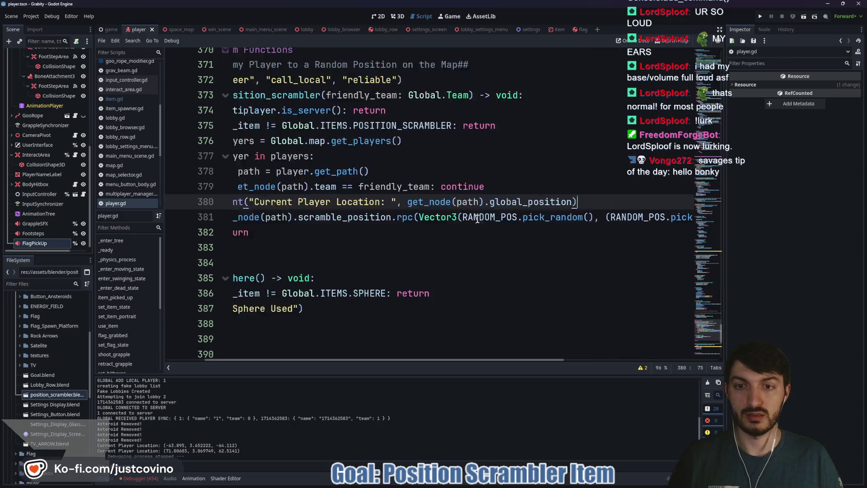
left_click(364, 236)
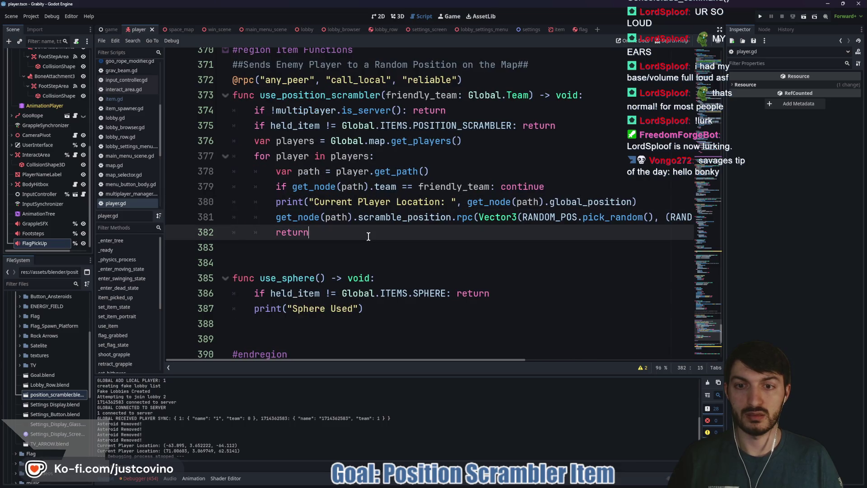
left_click(760, 17)
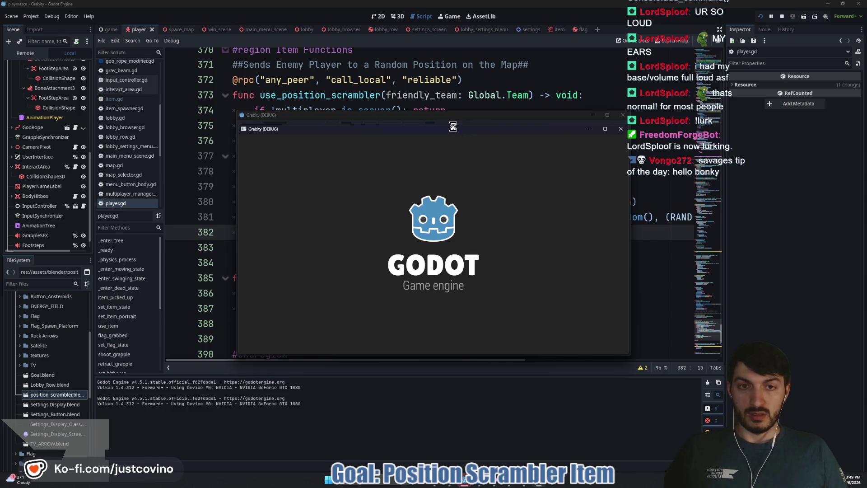
Step: Host a lobby in one game window, join lobby 2 from the other, and ready up the host
left_click_drag(427, 113, 222, 105)
left_click(134, 203)
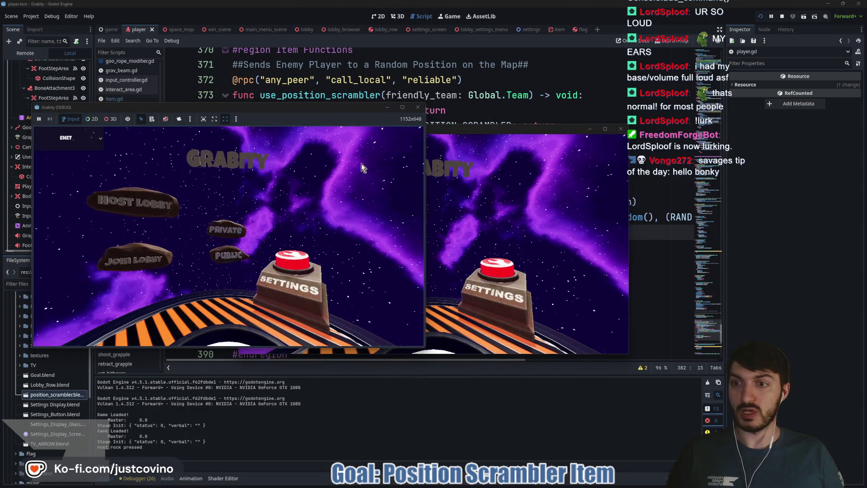
left_click_drag(485, 129, 674, 93)
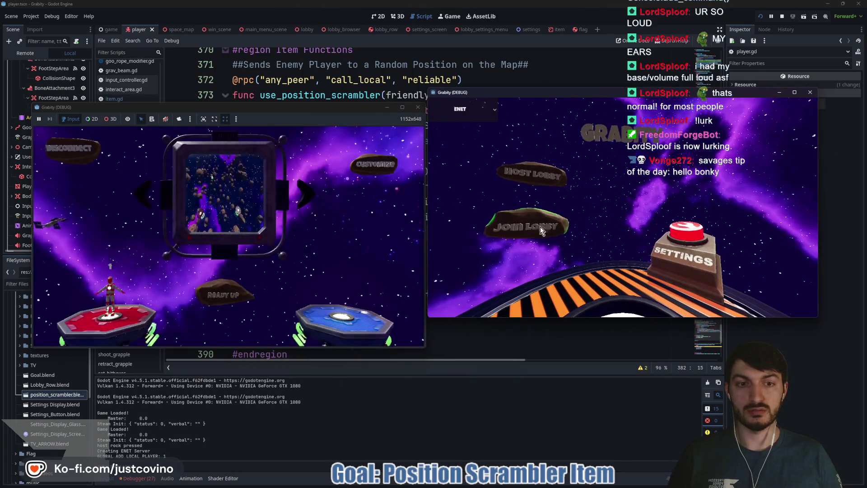
left_click(504, 225)
left_click(519, 225)
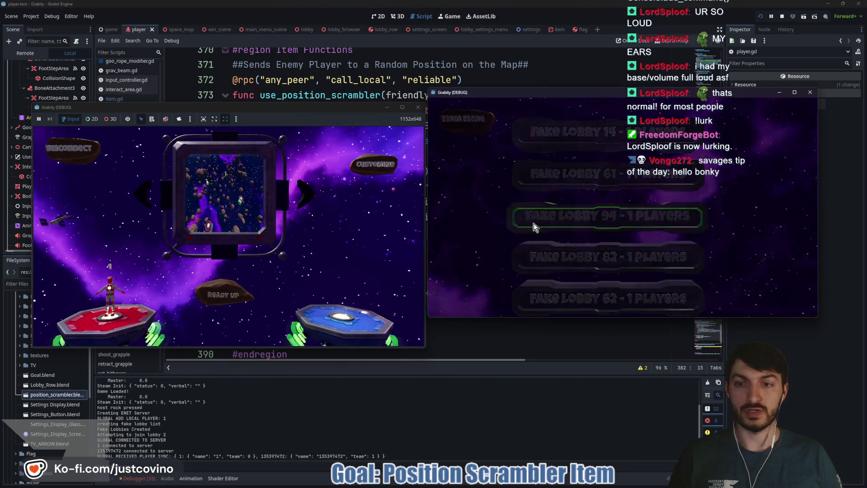
left_click(223, 289)
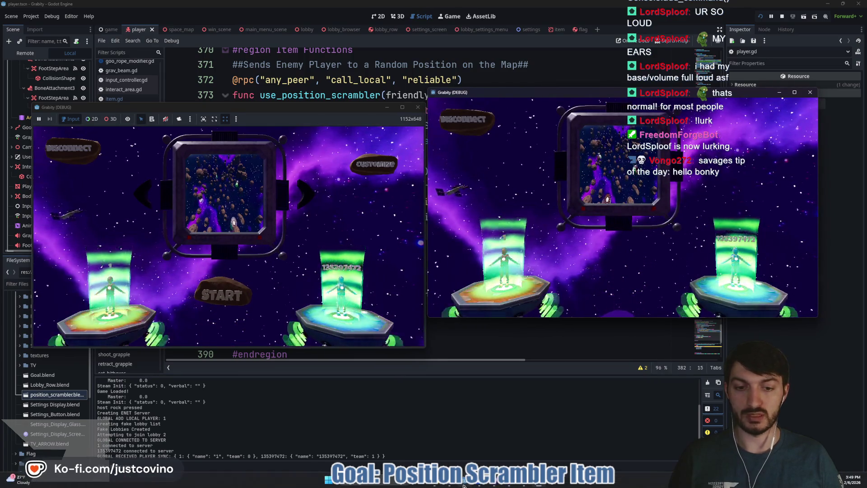
left_click(435, 483)
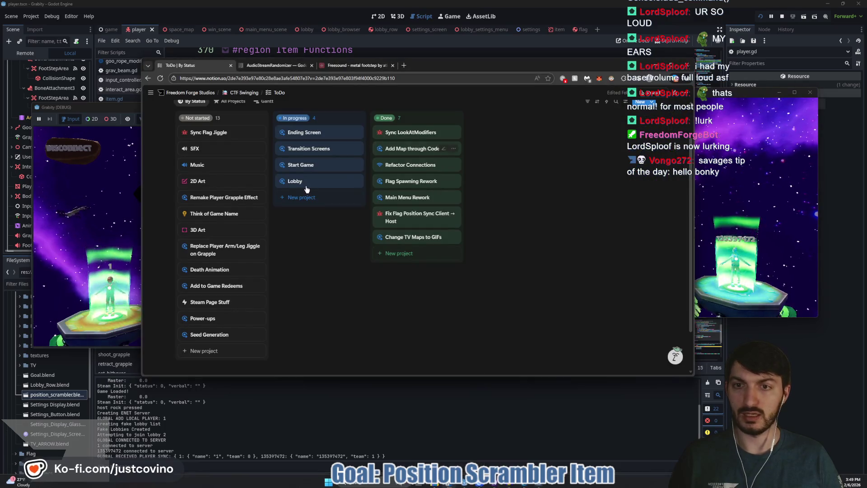
Step: Add a Not started card on the CTF Swinging Bugs board about the client missing the host's Ready, then open it
scroll(250, 96, "up", 2)
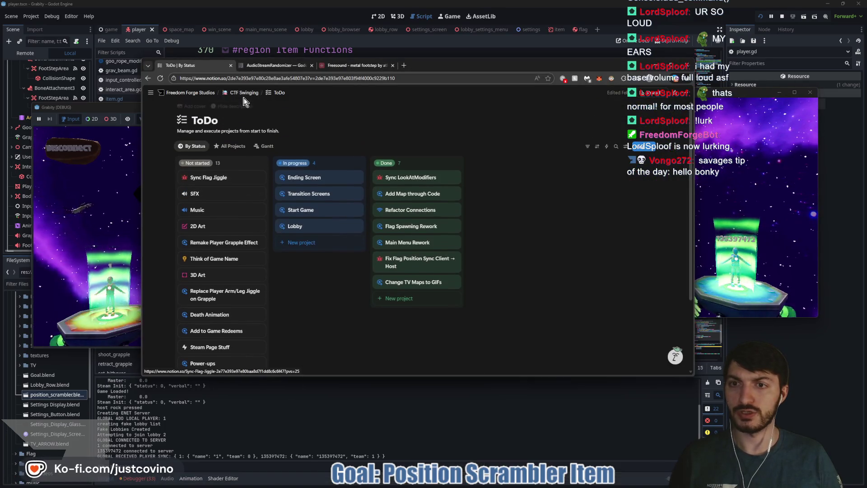
left_click(250, 93)
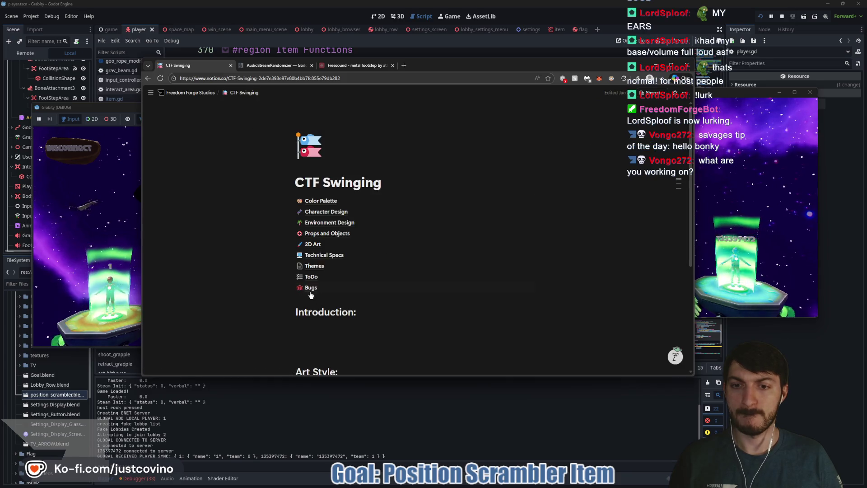
left_click(312, 289)
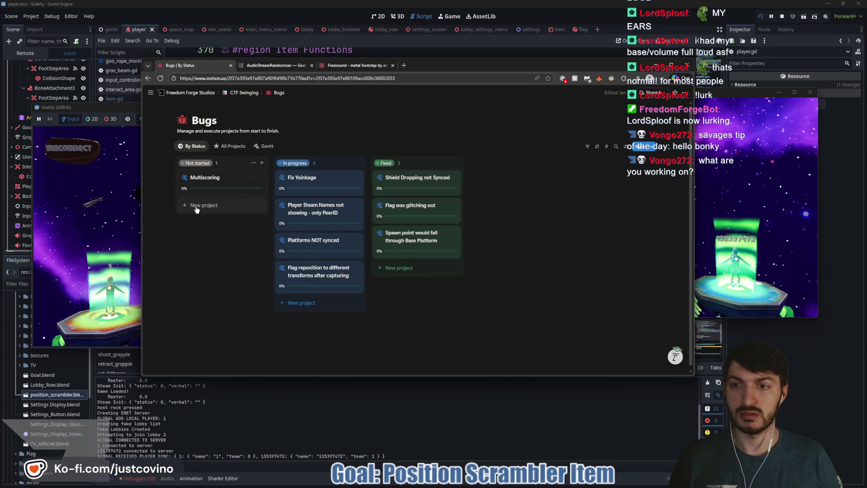
left_click(205, 206)
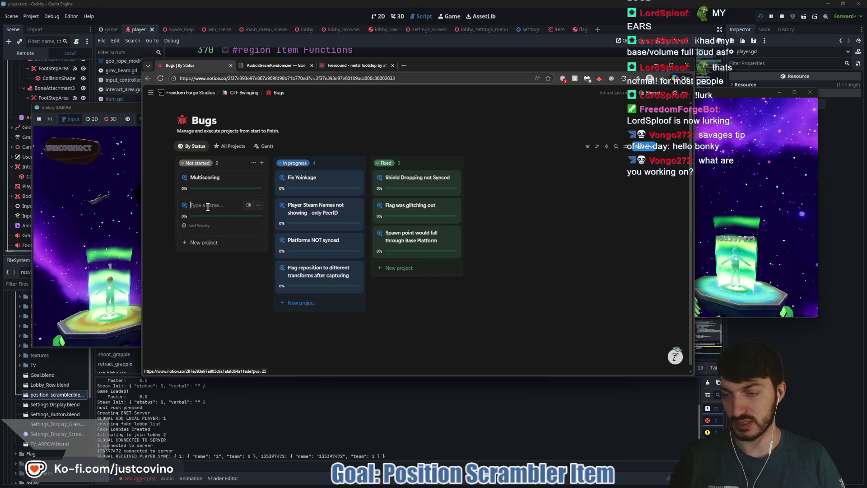
type("If joini")
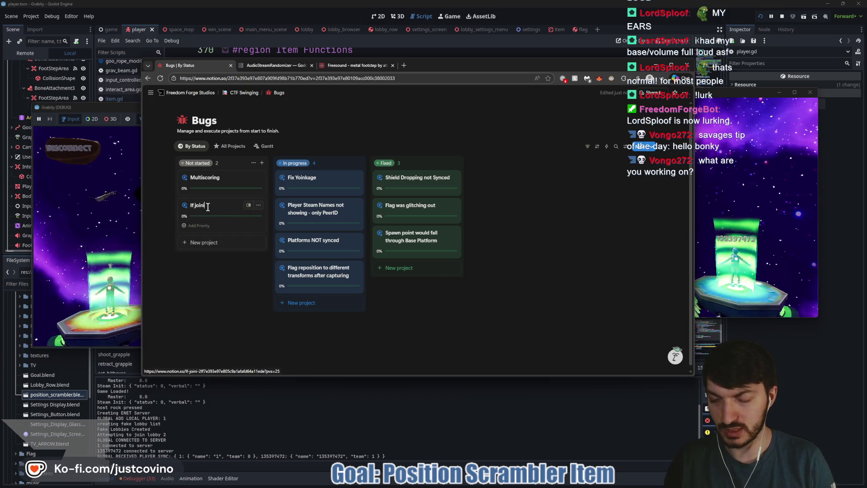
type("ng Lobby wit")
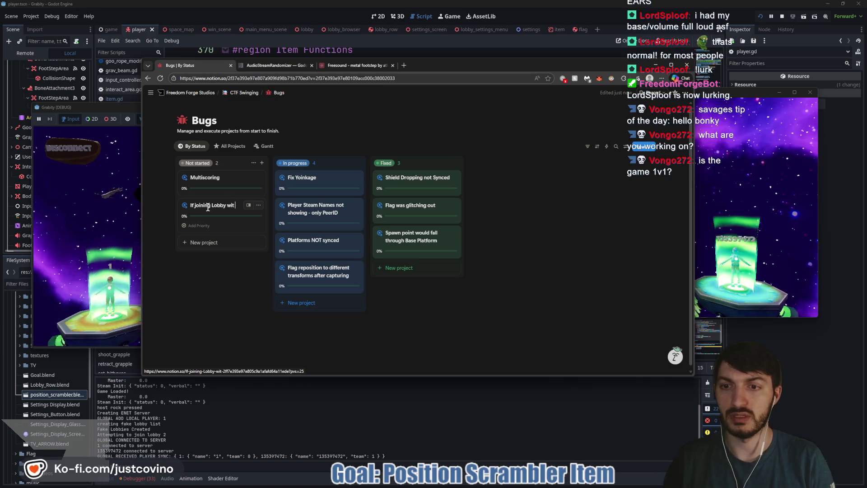
type("h other player ready,")
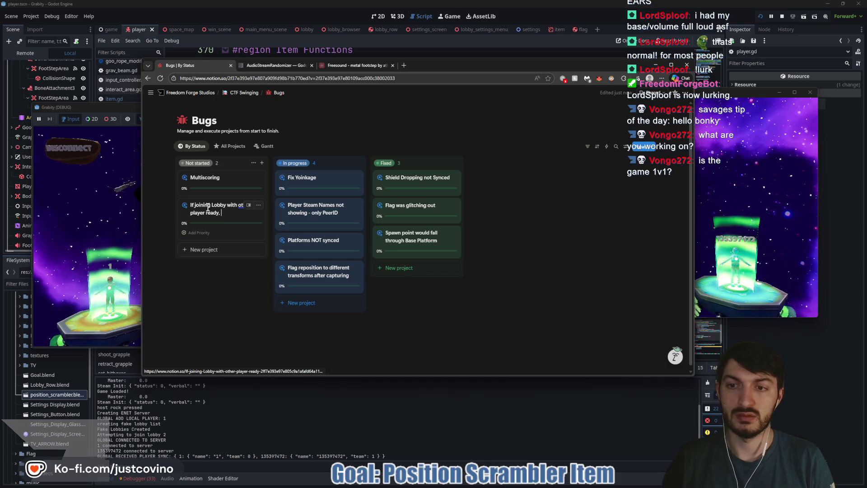
key("Return")
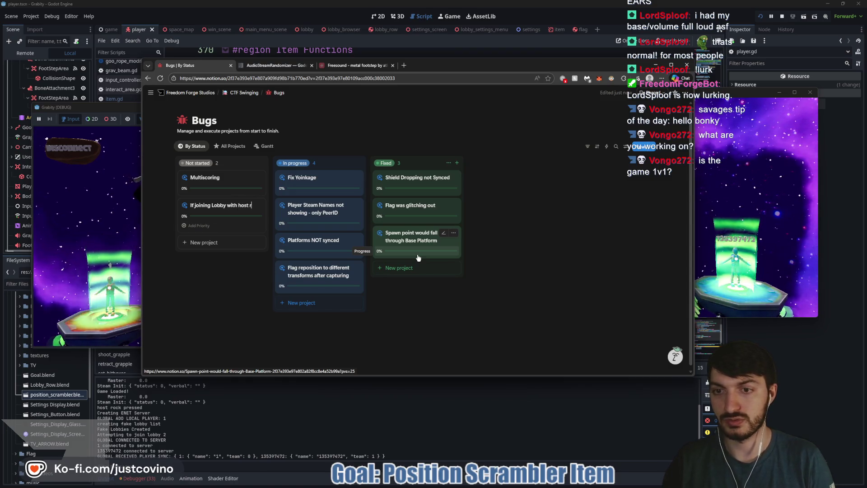
type("eady. H")
type("ost")
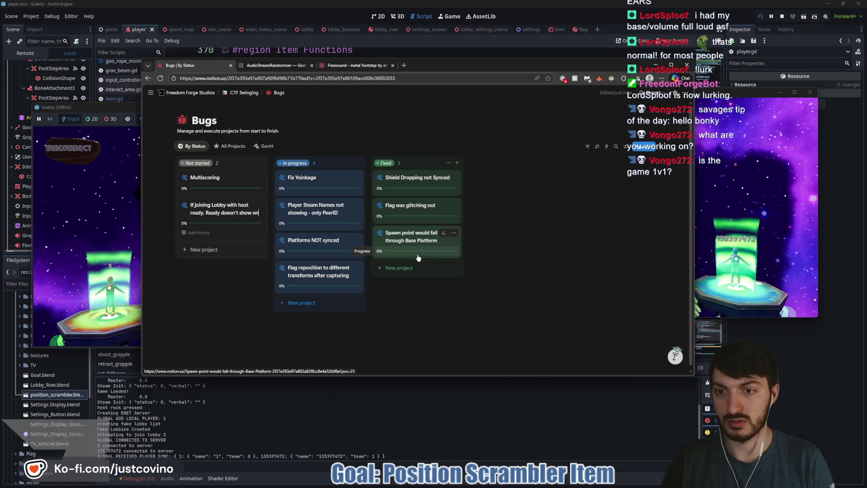
type("Client")
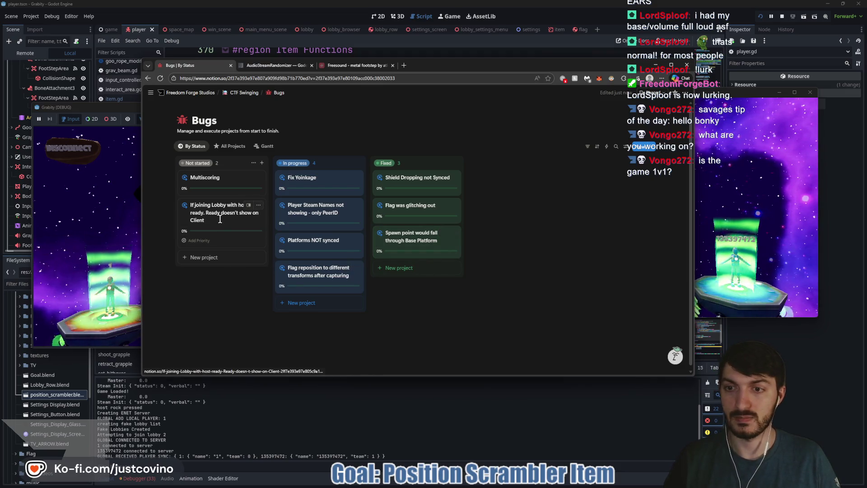
left_click(204, 275)
left_click(208, 215)
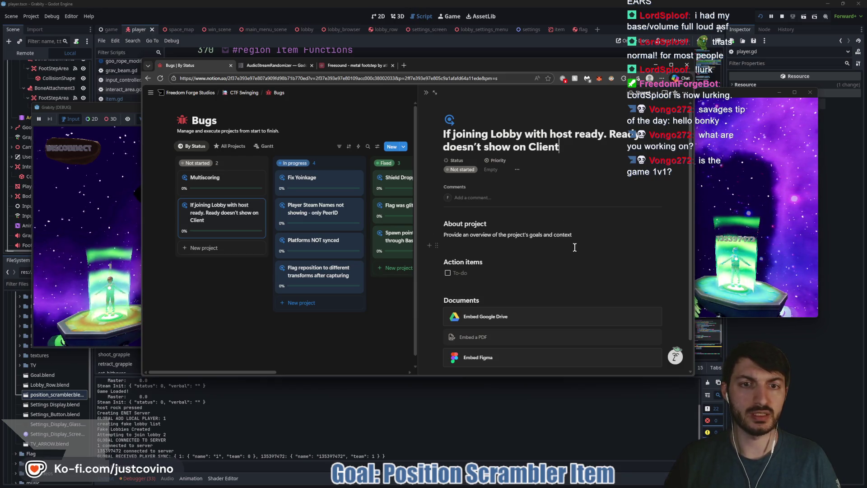
Step: Replace the About project overview with a 'To Remake Bug:' heading and bullets for host ready-up and client joining
left_click_drag(579, 235, 448, 223)
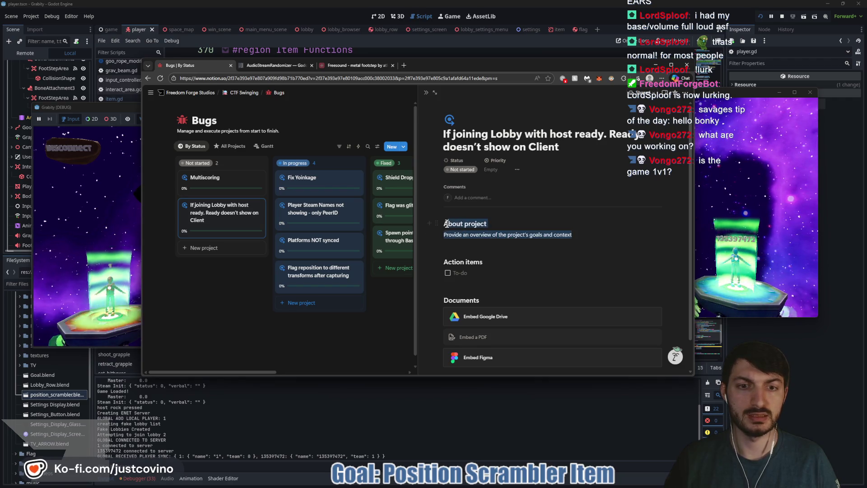
key("BackSpace")
type("Te")
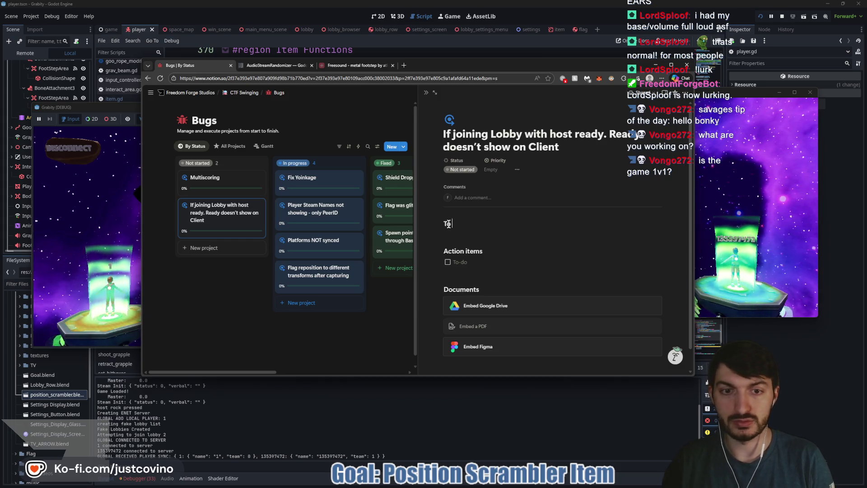
type("Remake Bug:")
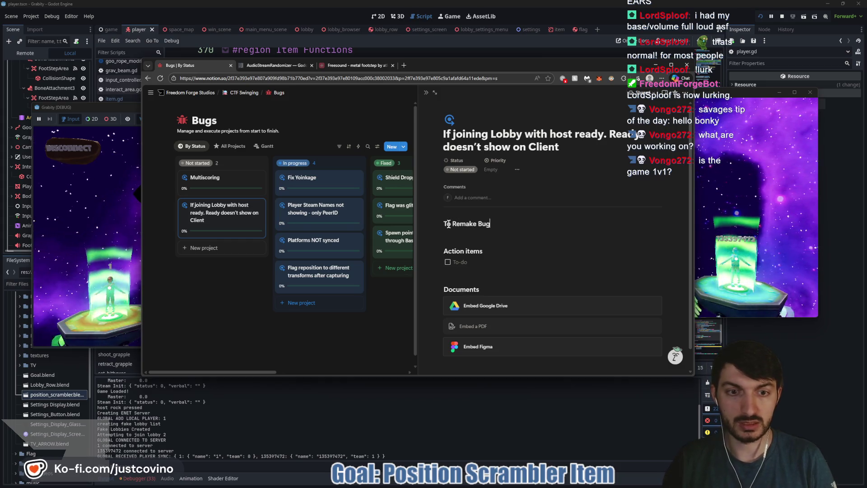
key("Return")
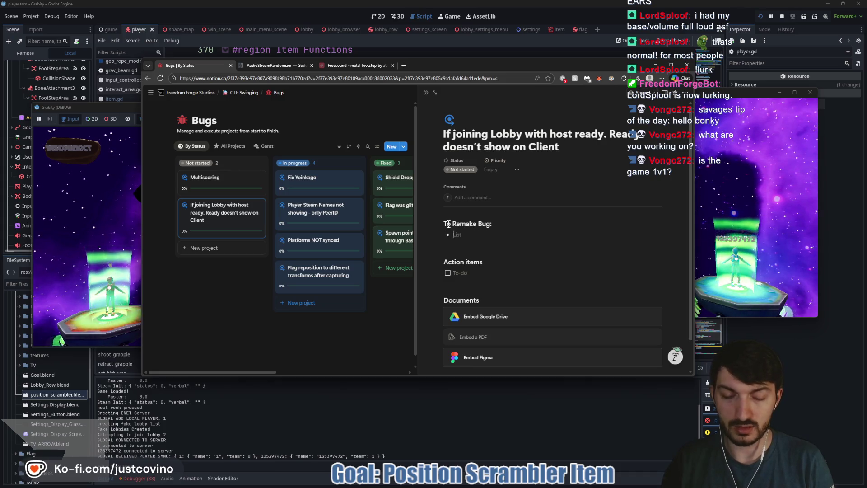
type("Host creates l")
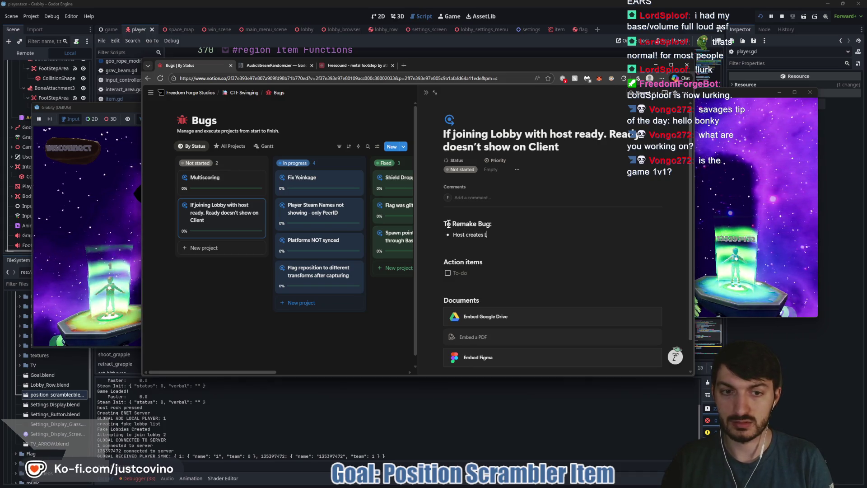
type("obby and immediately presses \"Re")
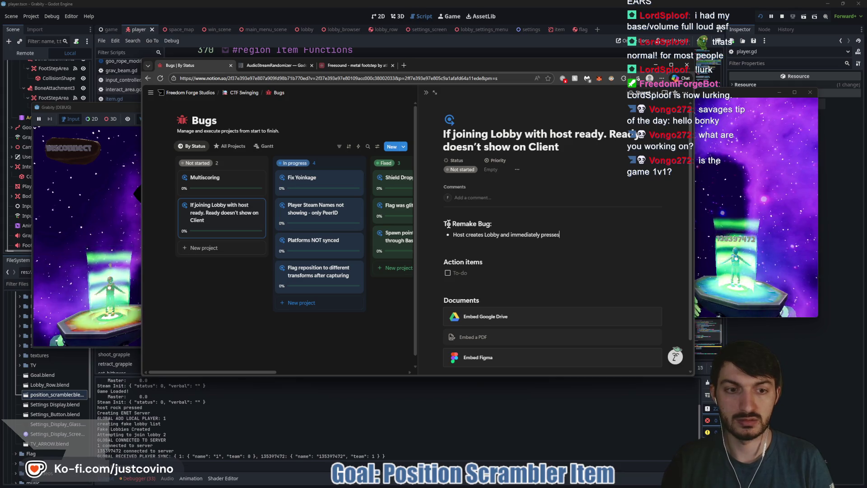
type("ady Up\"")
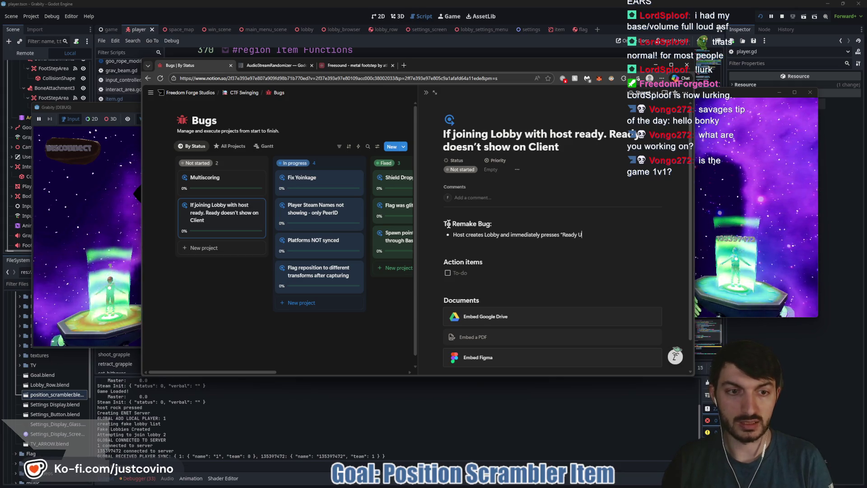
key("Return")
type("Client Joins")
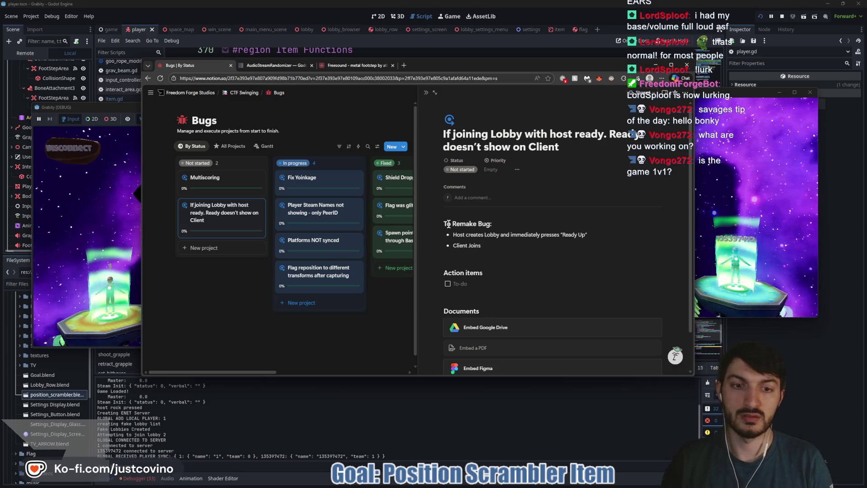
type(" and")
type(" doesn't see Host is Read")
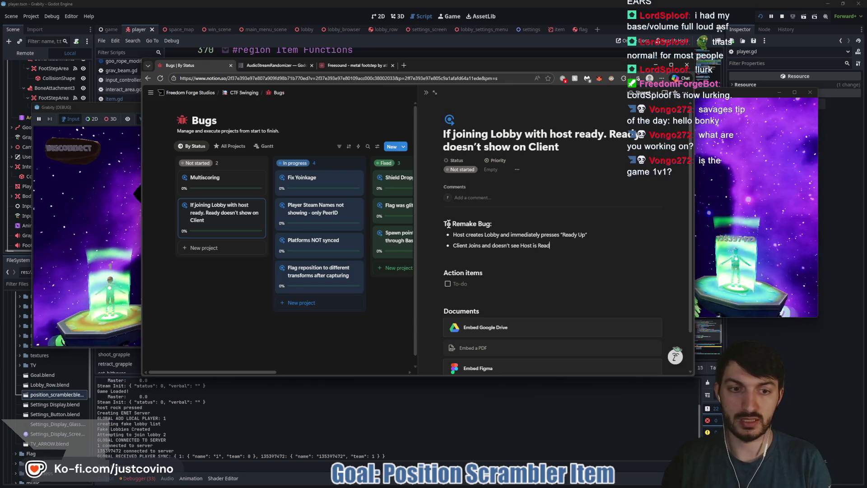
type("y")
key("Escape")
left_click(478, 413)
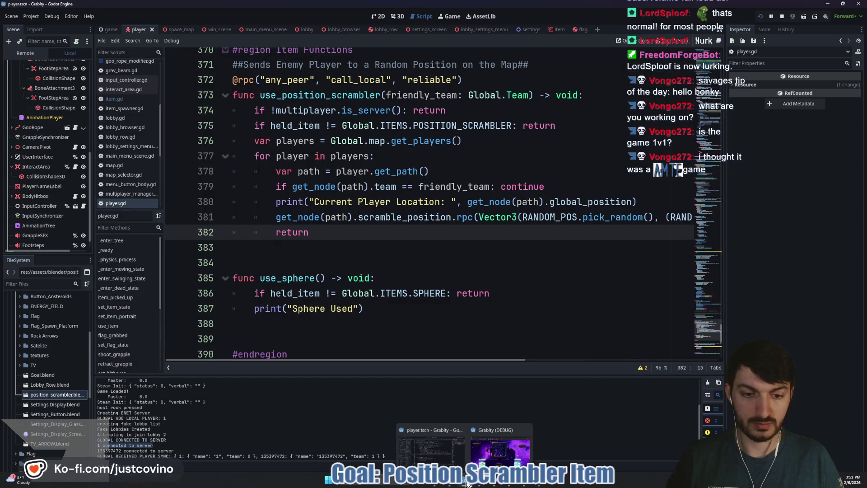
Step: Place both Grabity (DEBUG) windows side by side and start the match from the lobby
left_click(526, 461)
left_click(526, 458)
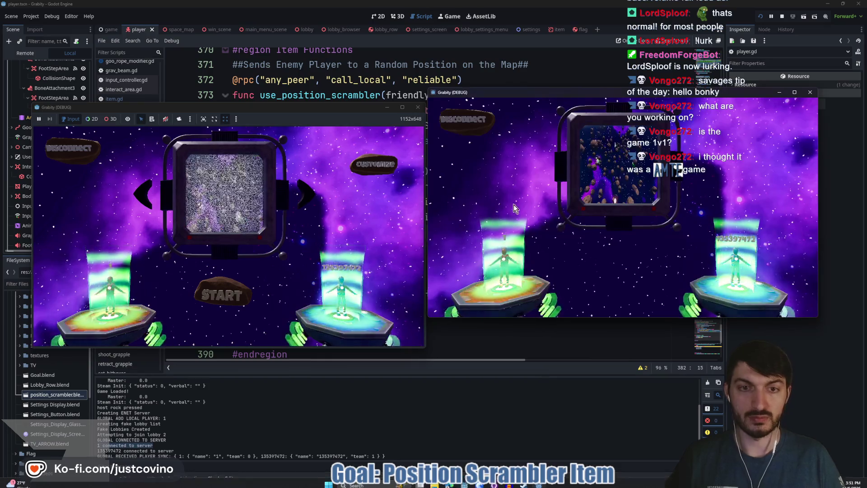
left_click_drag(527, 92, 544, 105)
left_click_drag(337, 104, 324, 84)
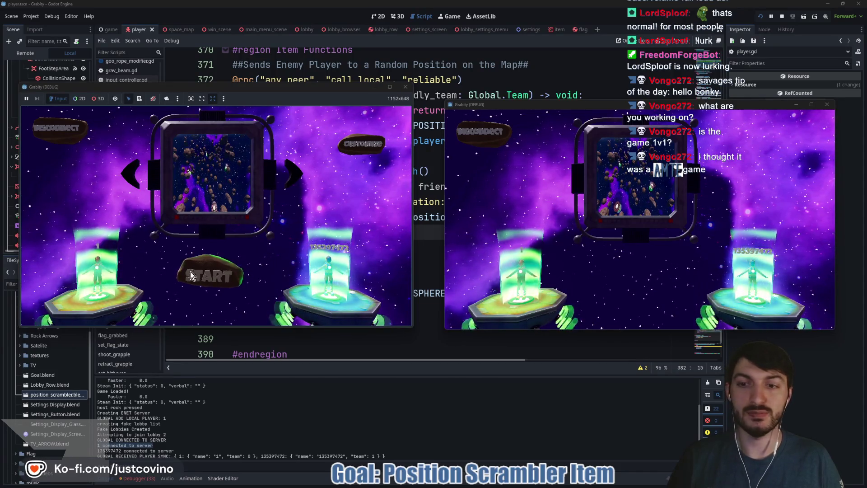
left_click(212, 268)
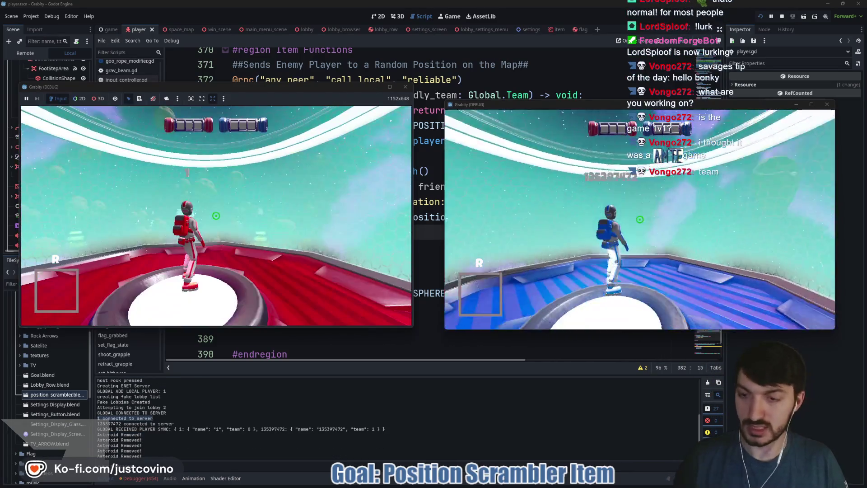
Step: Grant the position scrambler item with the console command cheat_item position_scrambler
key("super")
key("super")
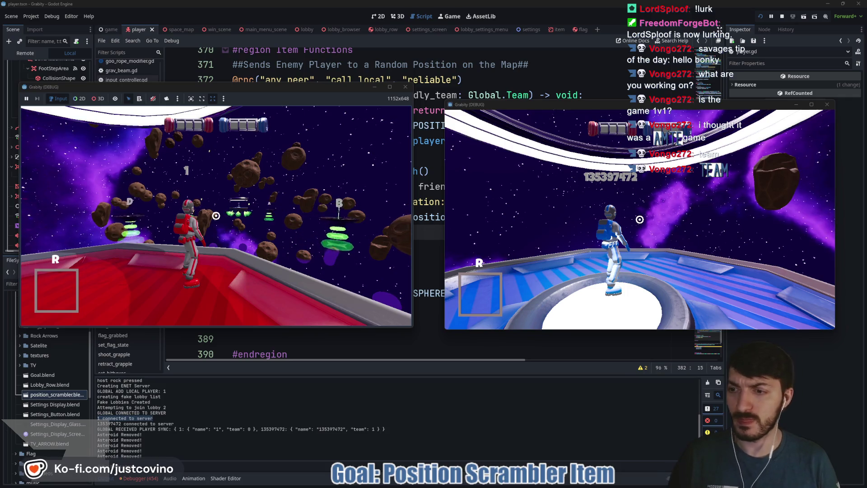
key("grave")
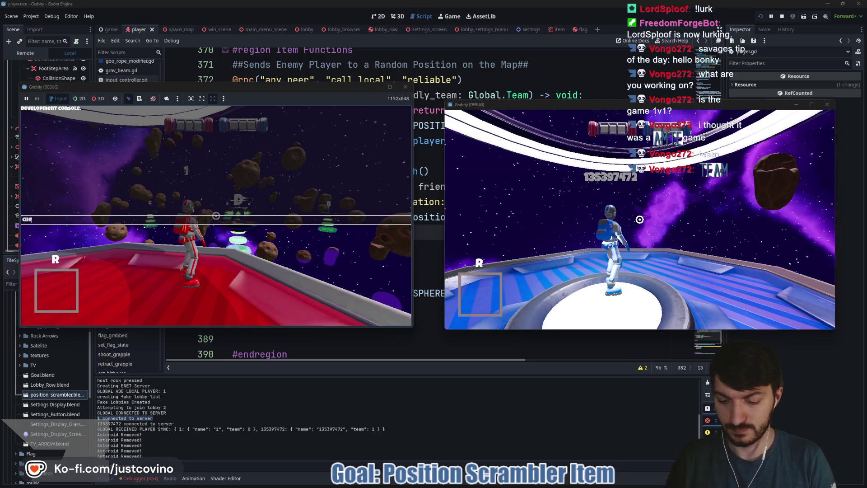
type("eat_item")
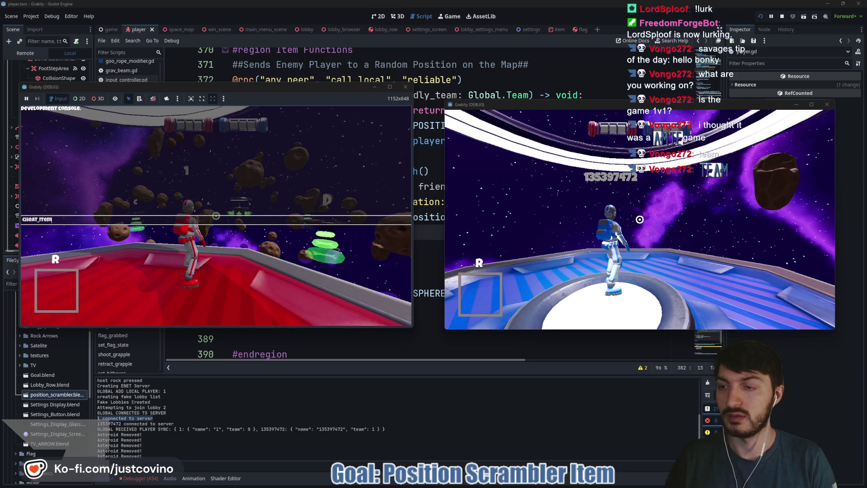
type(" position")
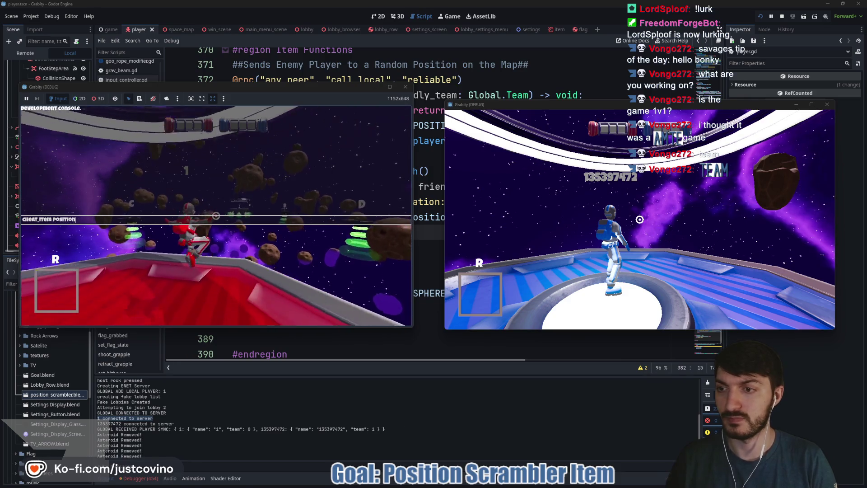
type("_scrambler")
key("Return")
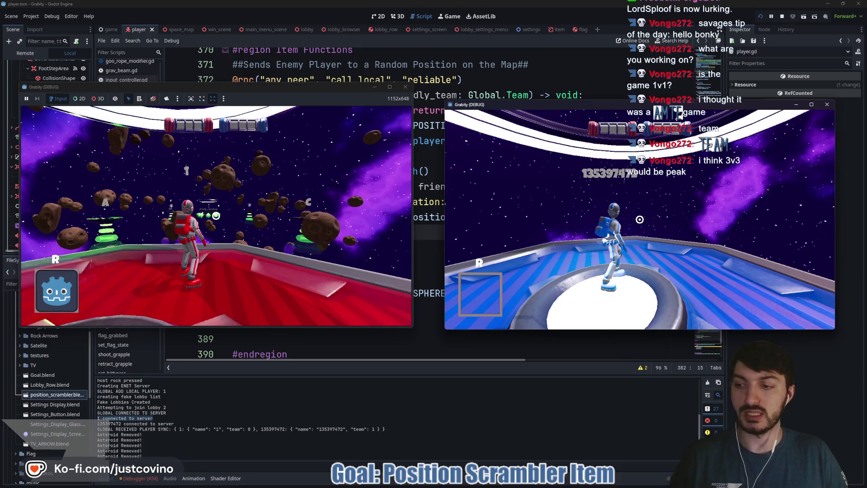
Step: Move the blue player across onto the red platform, then return to the red player's window
key("w")
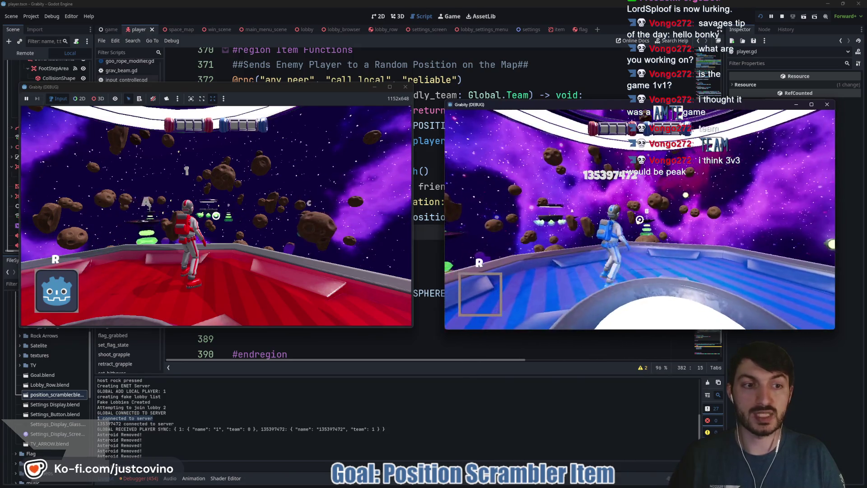
key("w")
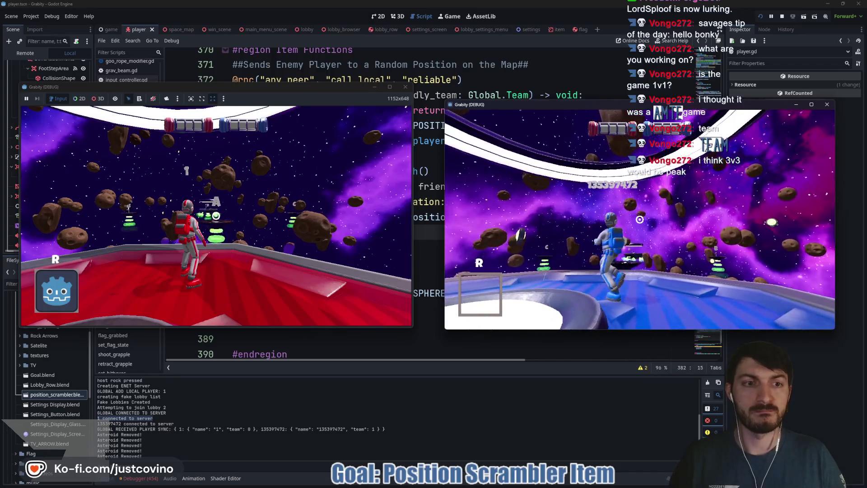
key("space")
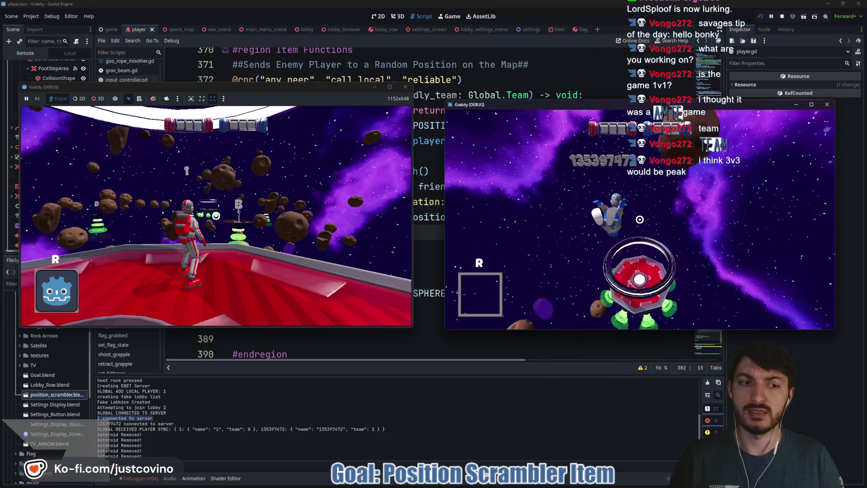
key("w")
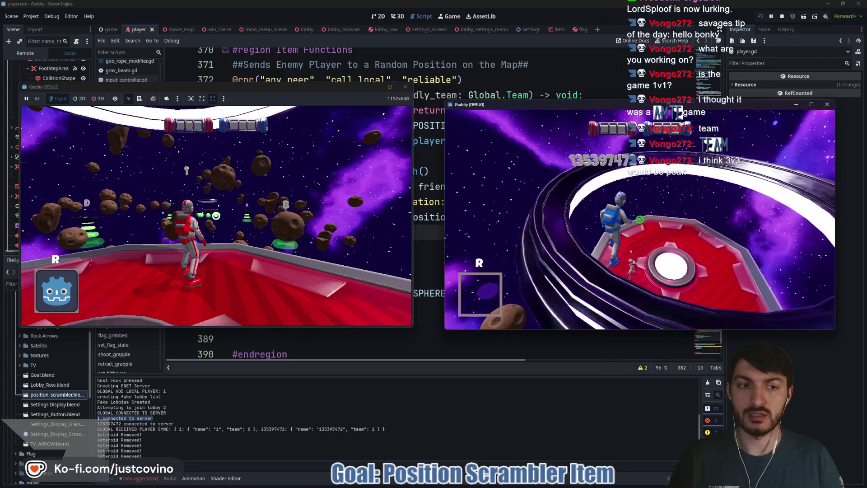
key("w")
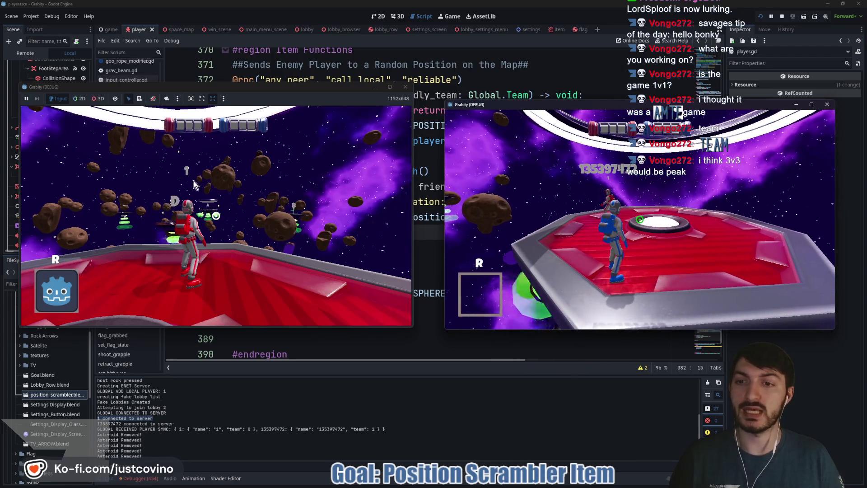
left_click(292, 210)
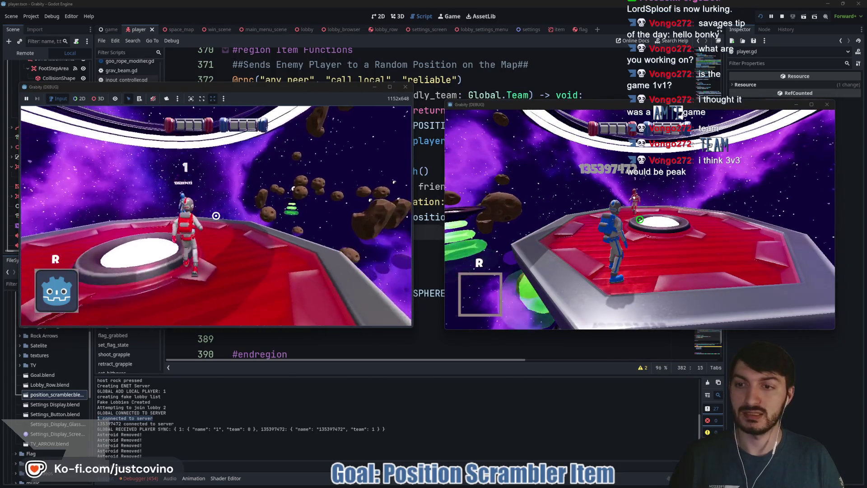
key("w")
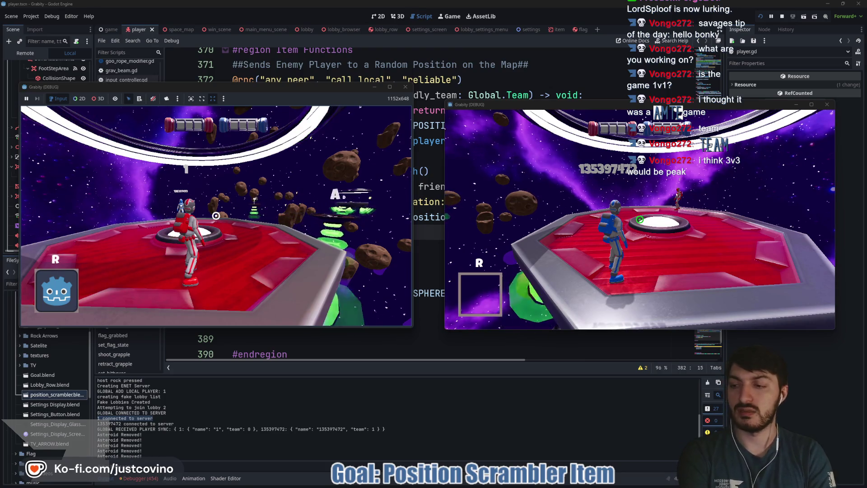
Step: Use the scrambler on the blue player, re-grant it via the console, use it again, and stop the game
left_click(216, 216)
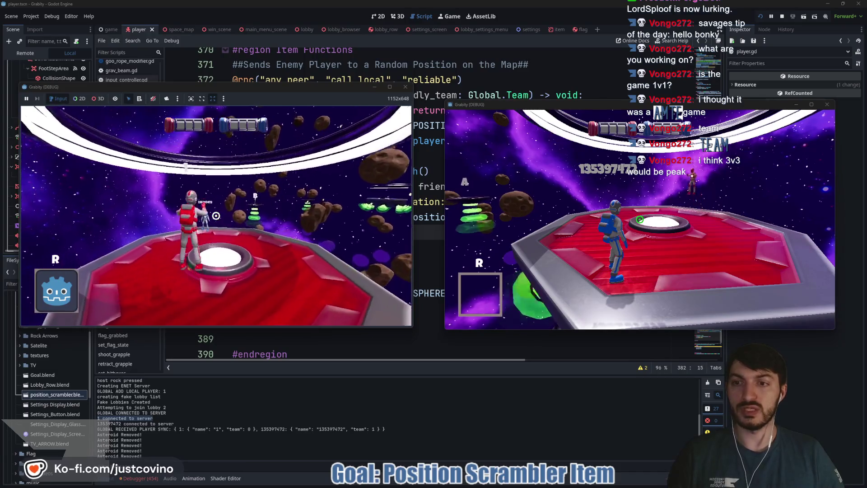
left_click(215, 216)
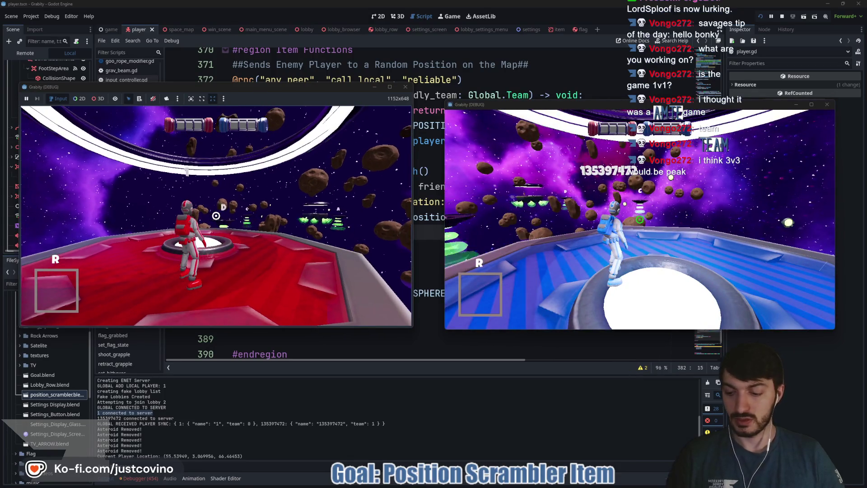
key("grave")
key("Up")
key("Return")
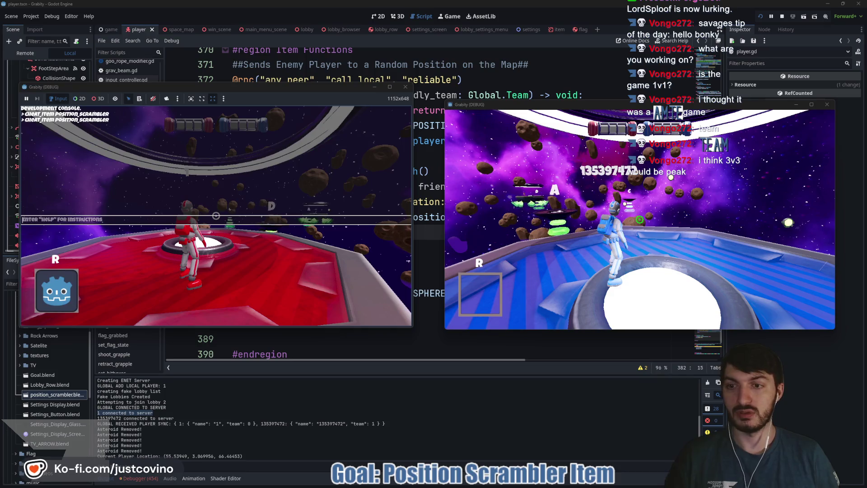
key("e")
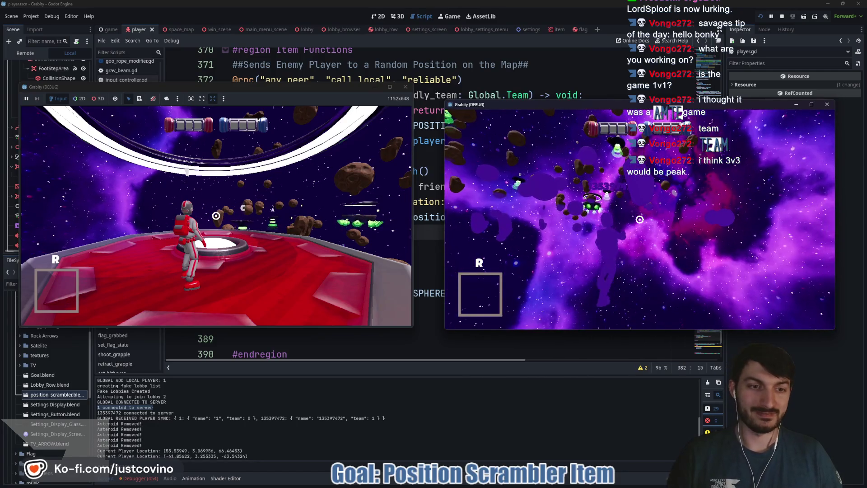
key("F8")
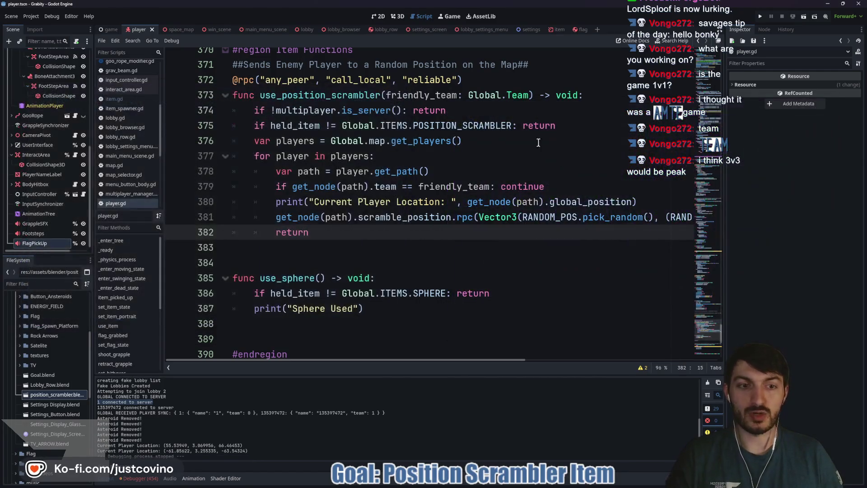
Step: Inspect space_map's FlagRepositionArea (Y -200) in the 3D view, then return to the player scene
left_click(449, 175)
left_click(176, 29)
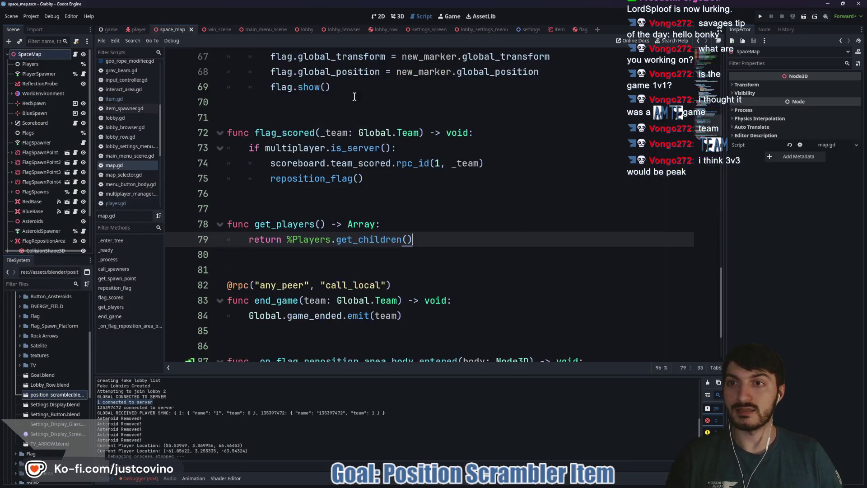
left_click(399, 17)
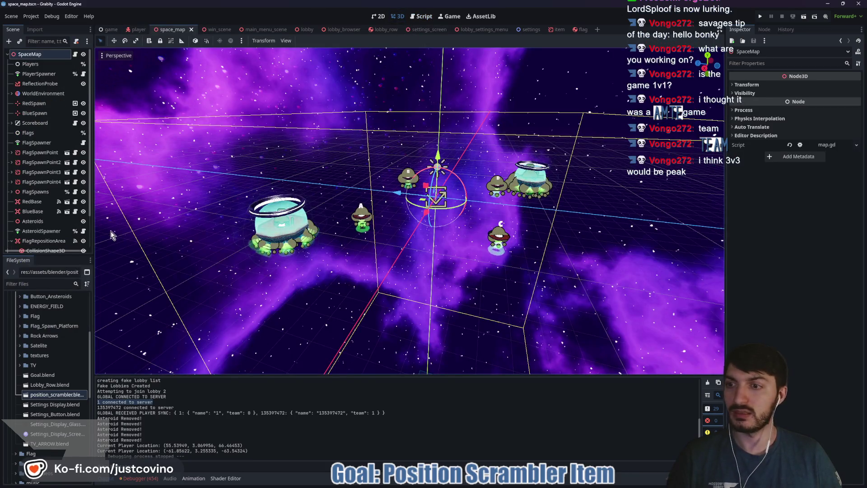
scroll(53, 179, "down", 3)
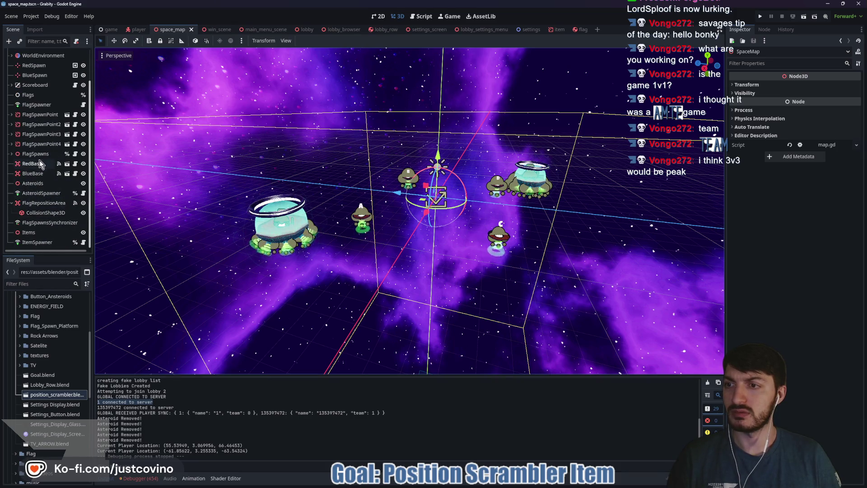
scroll(470, 283, "down", 5)
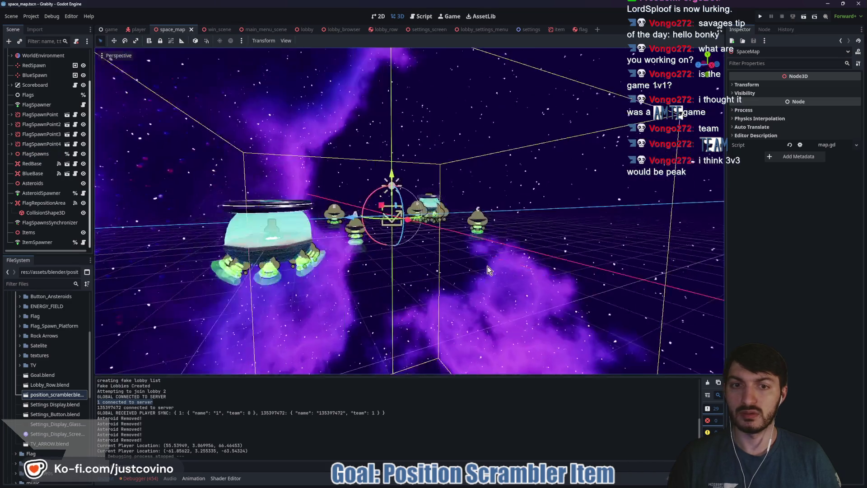
left_click_drag(470, 283, 440, 301)
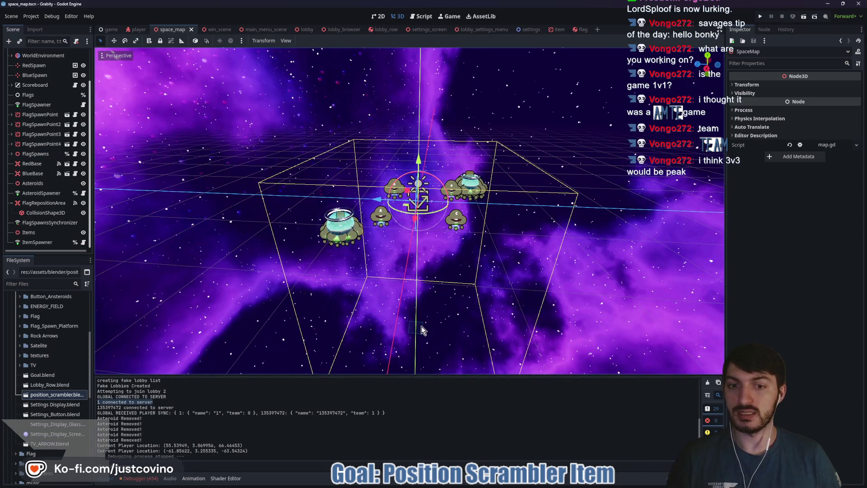
left_click(44, 203)
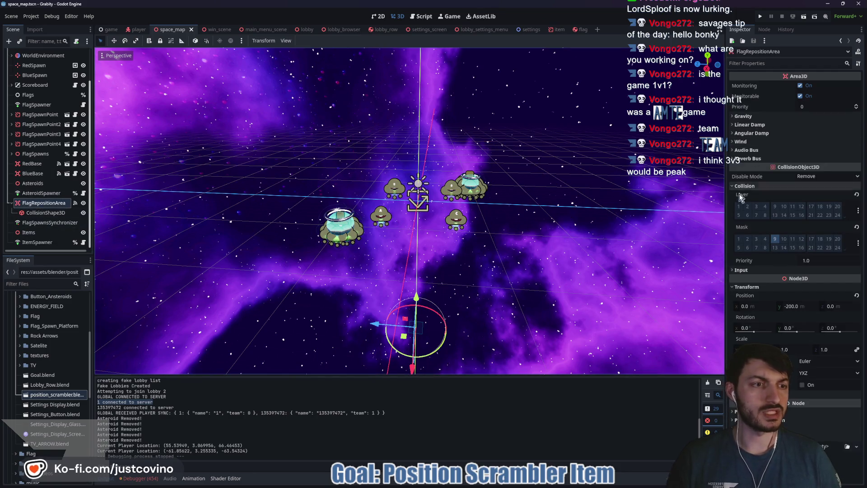
left_click(137, 29)
scroll(45, 136, "up", 5)
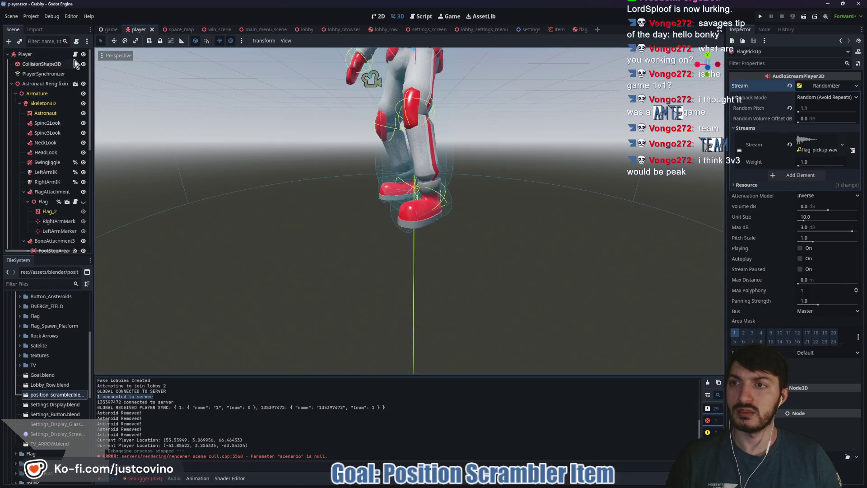
Step: Change DEATH_HEIGHT in player.gd from -69.0 to -200.0 and save the script
scroll(191, 137, "up", 5)
key("ctrl+F3")
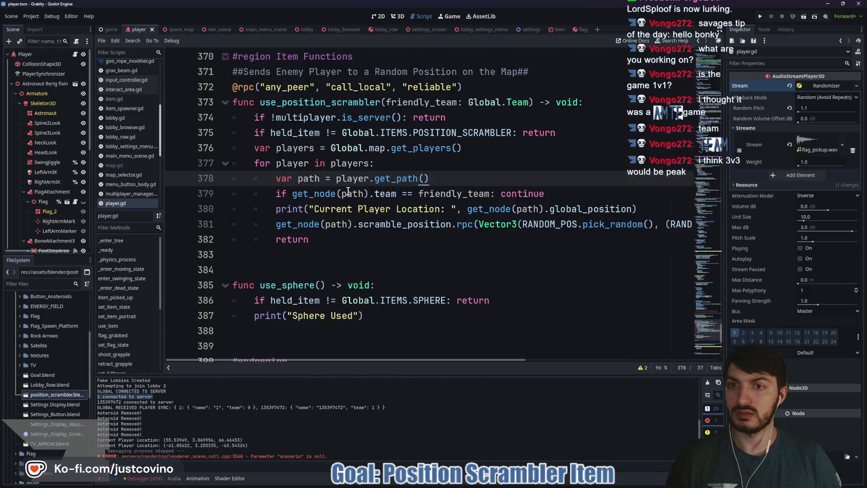
scroll(364, 216, "up", 20)
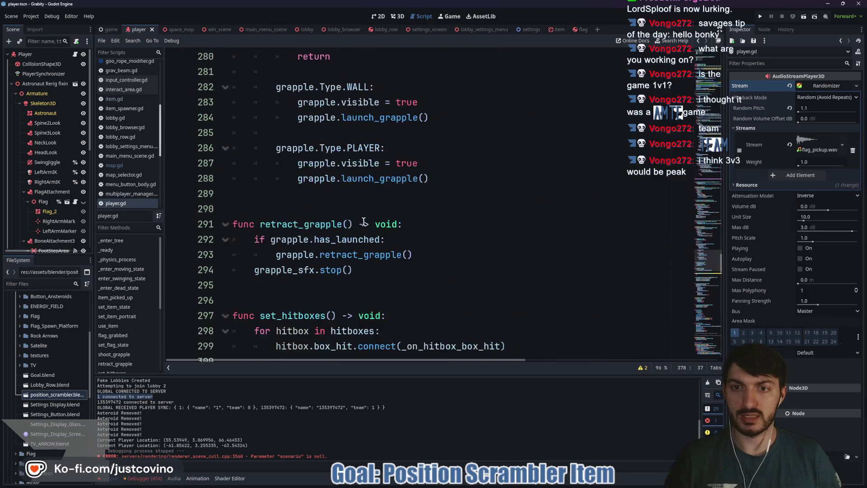
scroll(364, 221, "up", 20)
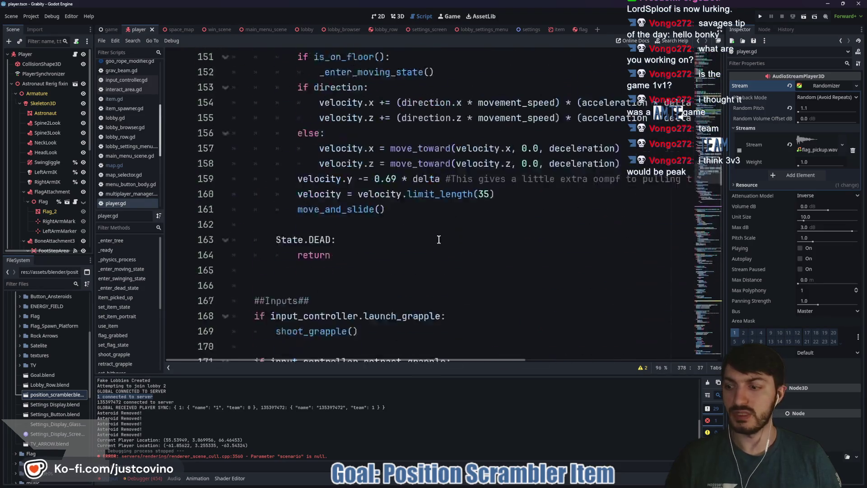
scroll(441, 241, "up", 20)
scroll(397, 242, "down", 6)
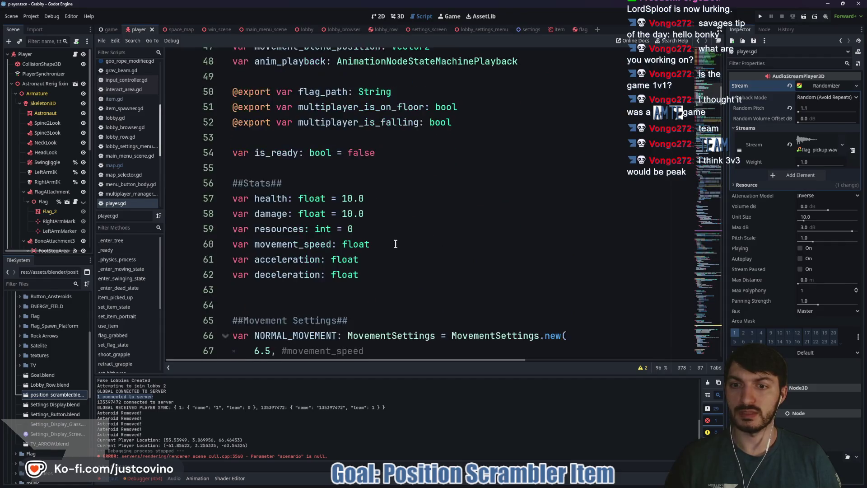
scroll(341, 171, "down", 5)
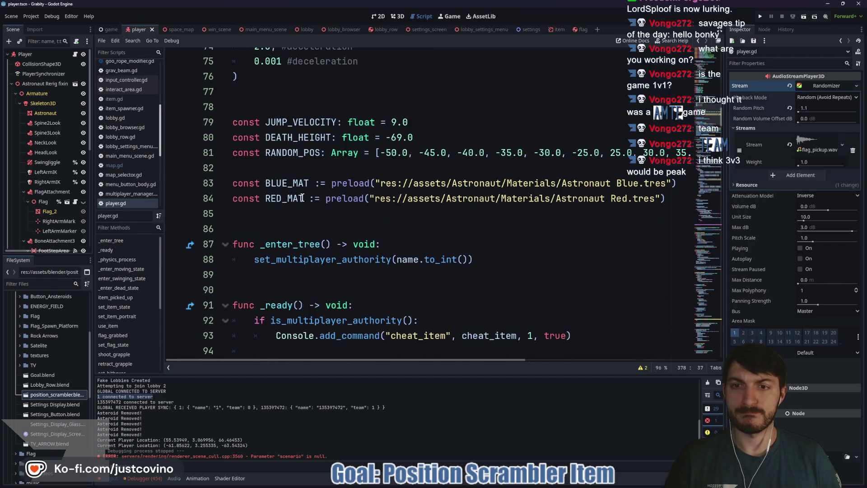
left_click(400, 137)
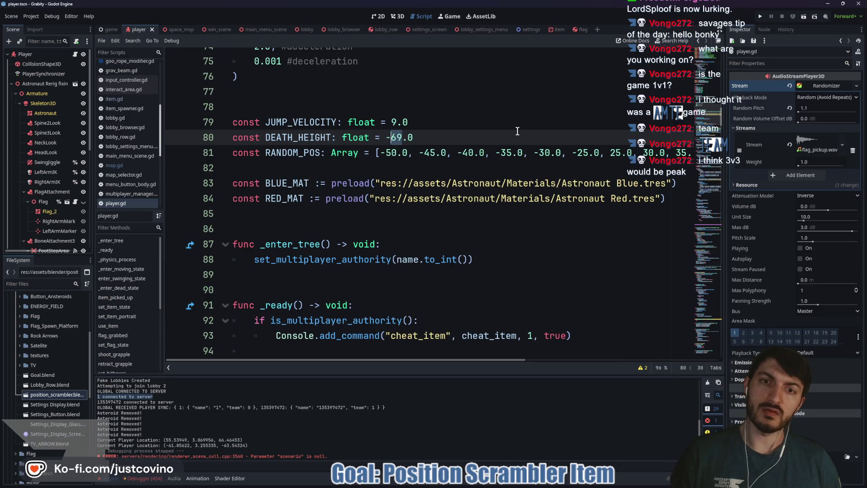
type("150")
key("ctrl+s")
Step: Add a 'Keep Same as Flag Reposition Area' comment to DEATH_HEIGHT and save player.gd
left_click(392, 137)
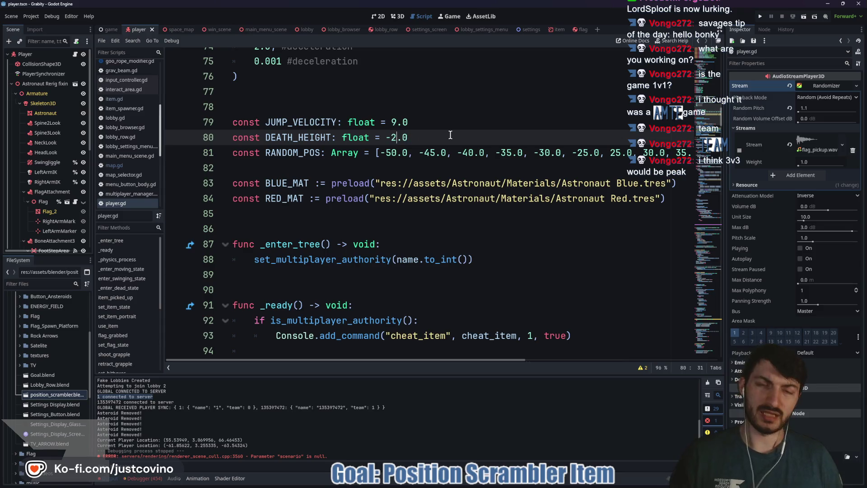
key("ctrl+s")
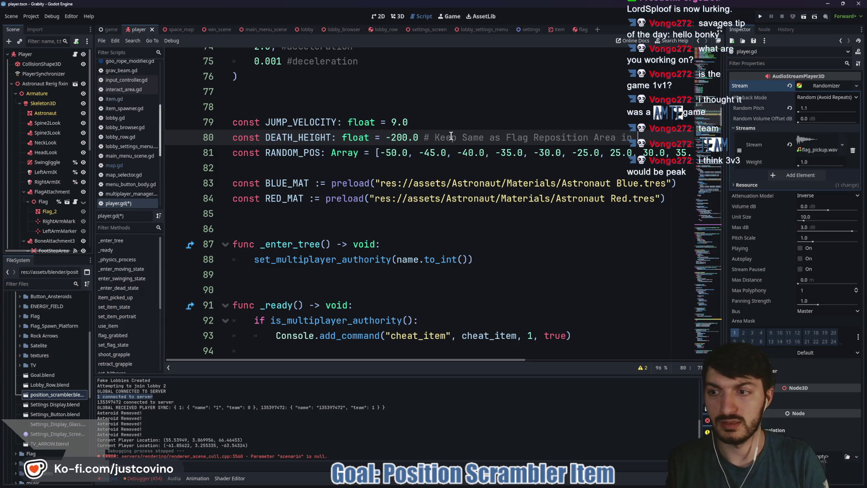
key("ctrl+s")
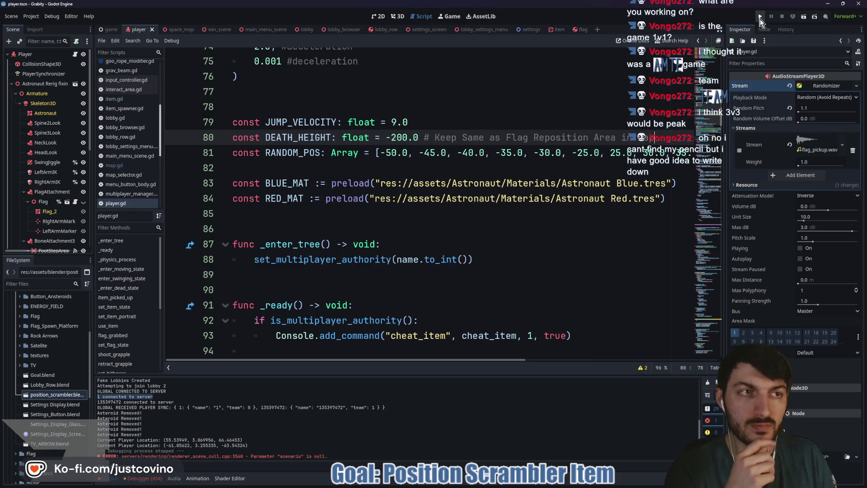
Step: Run the project in debug mode, launching two game windows
mouse_move(407, 199)
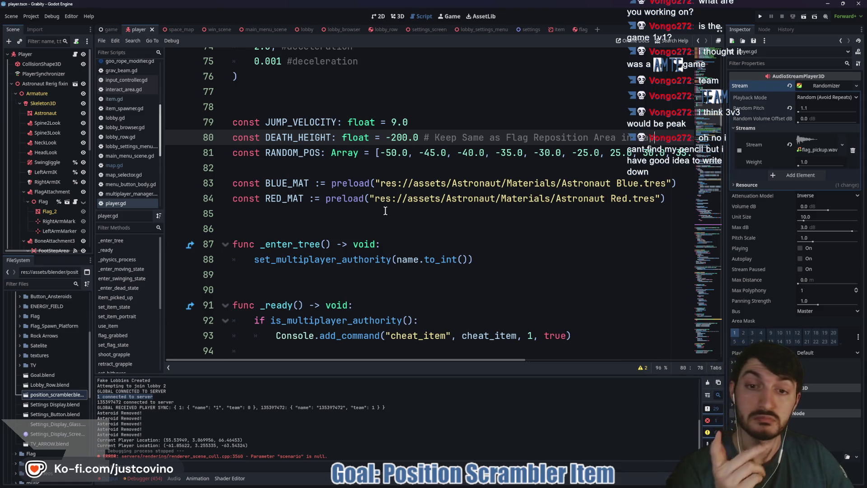
left_click(385, 211)
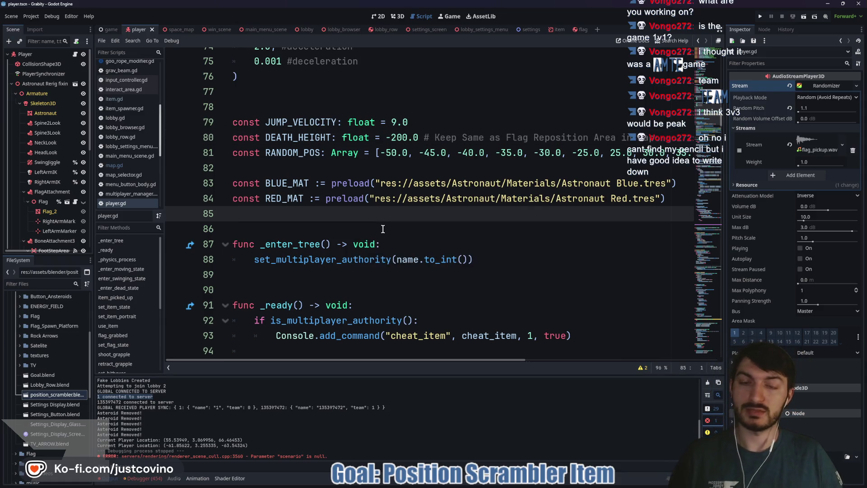
left_click(292, 167)
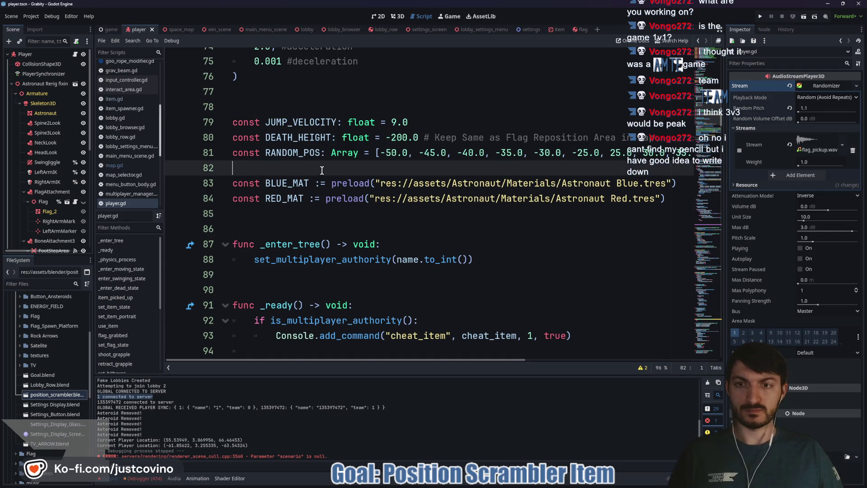
left_click(761, 17)
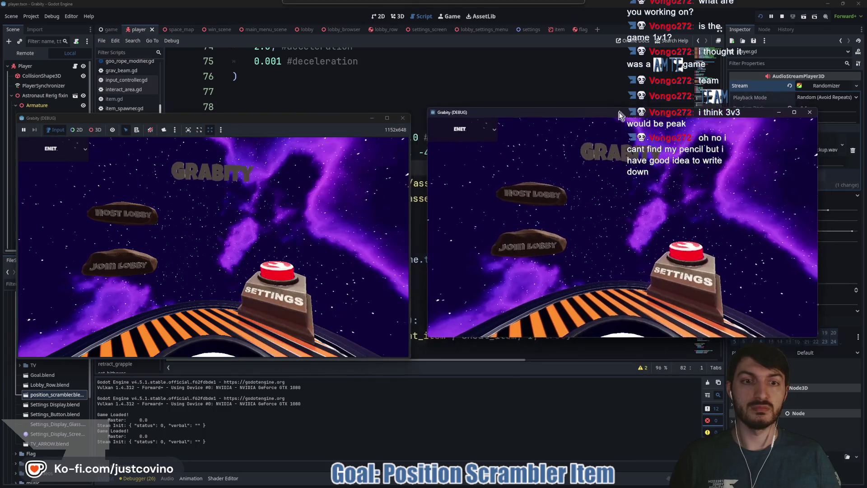
Step: Host a lobby in the first window, join it from the second, ready both players, and start
left_click(119, 216)
left_click(209, 241)
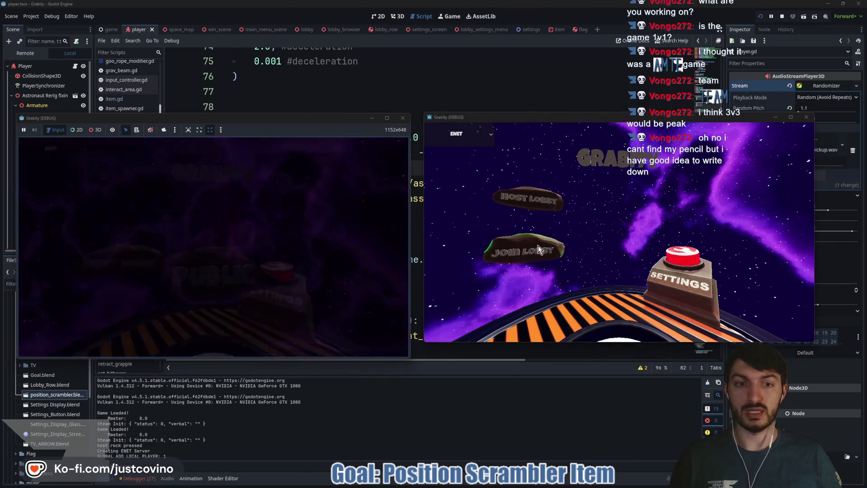
left_click(538, 246)
left_click(573, 201)
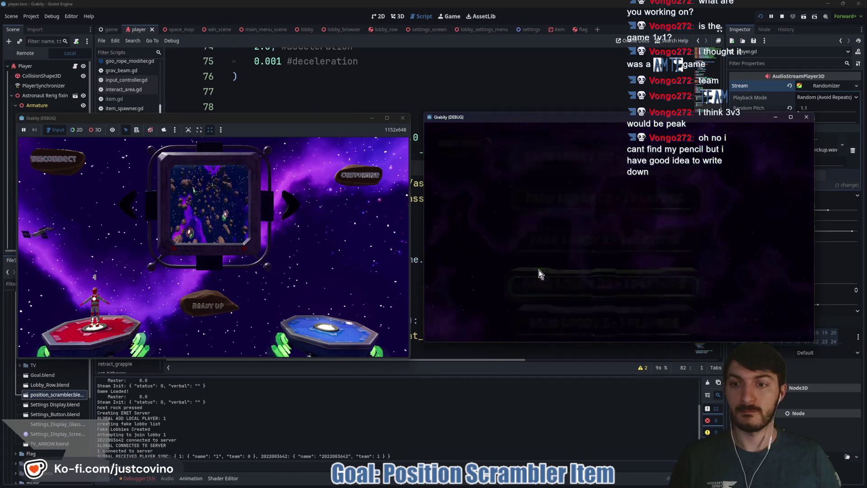
left_click(611, 294)
left_click(208, 307)
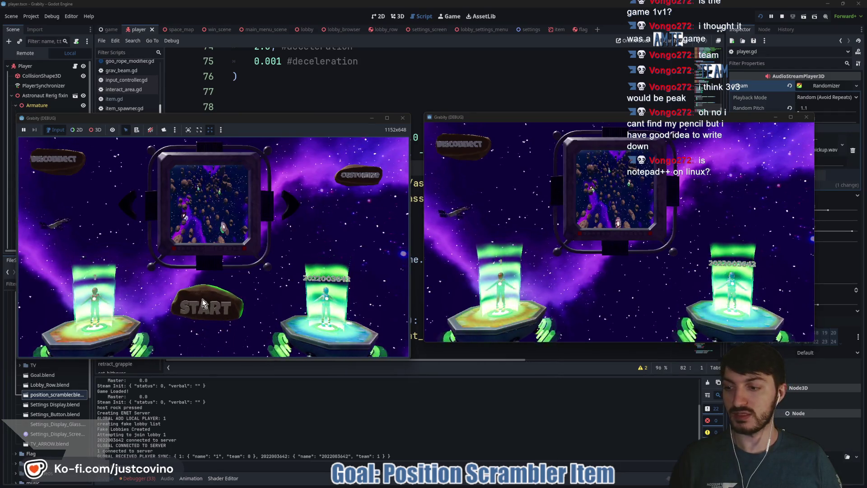
left_click(202, 302)
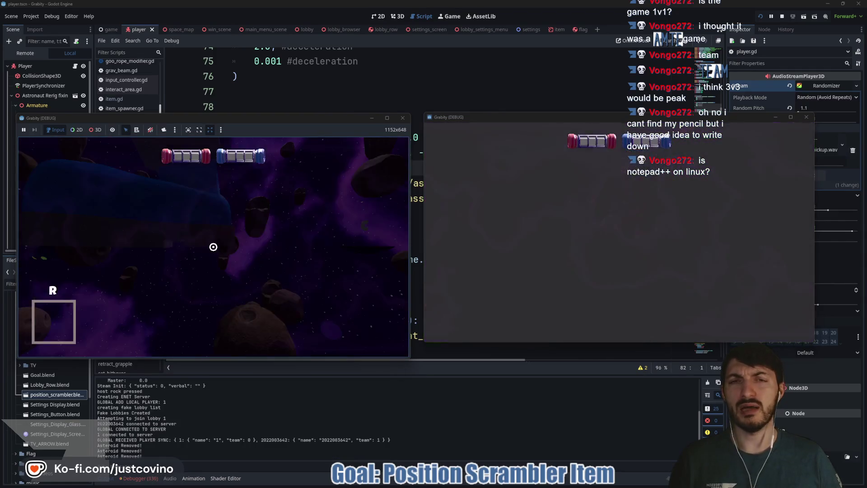
Step: In the left game, cheat in the position_scrambler item and use it on the other player
key("super")
key("super")
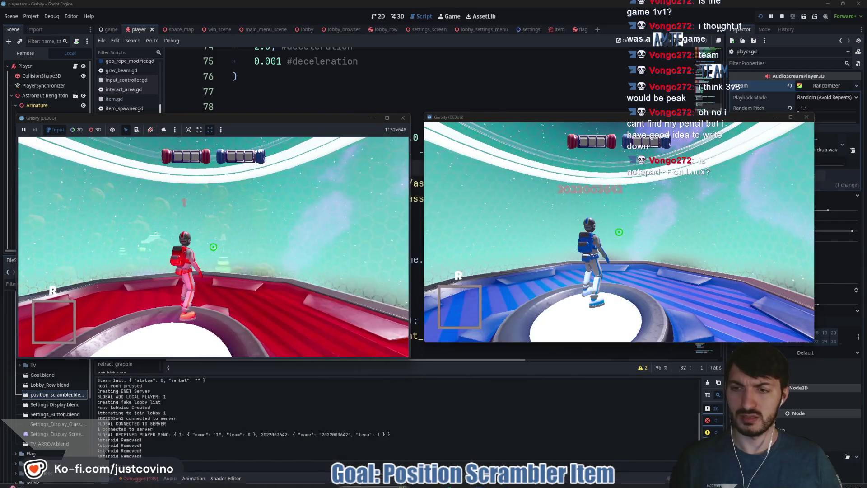
key("grave")
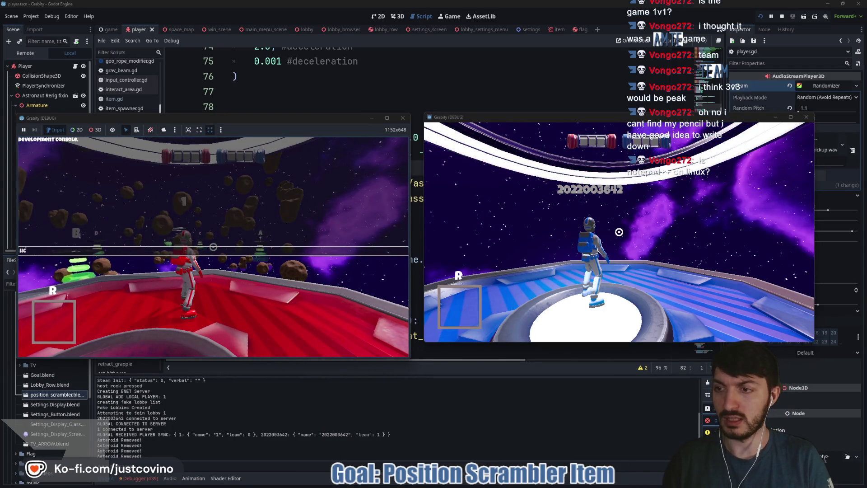
type("eat_item position_sc")
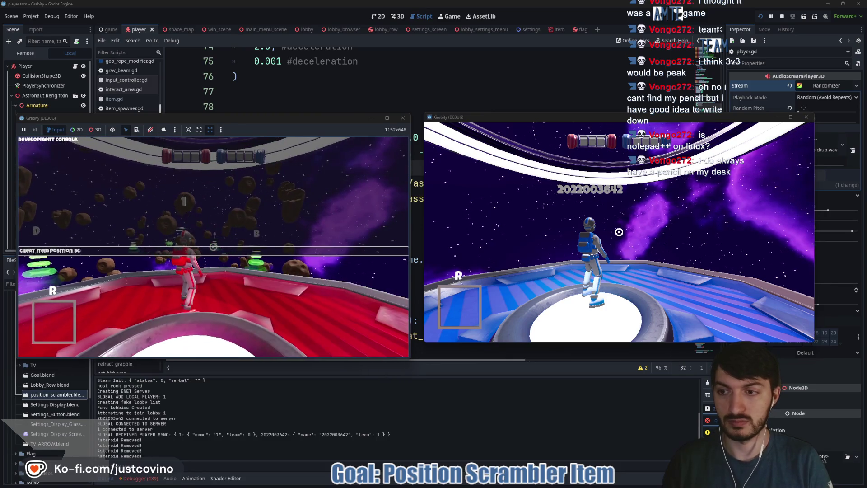
type("rambler")
key("Return")
key("Escape")
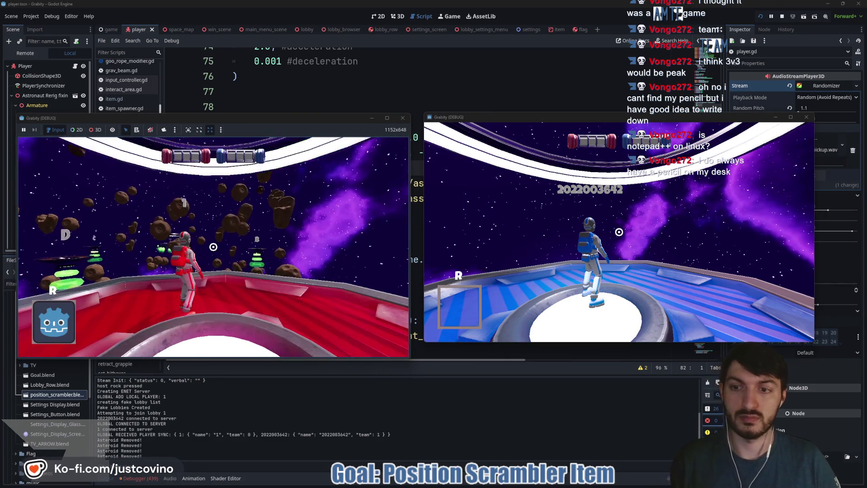
key("e")
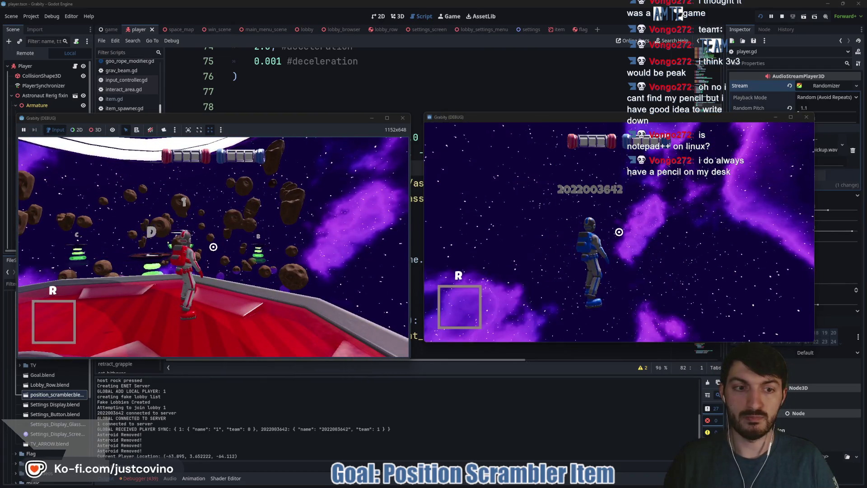
Step: Repeat the scrambler cheat and use in the second game, then stop the running project
key("alt+Tab")
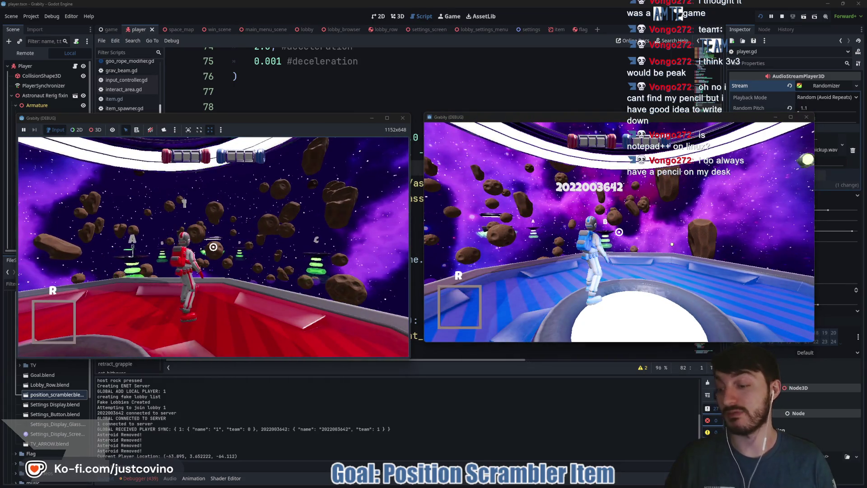
key("grave")
key("Return")
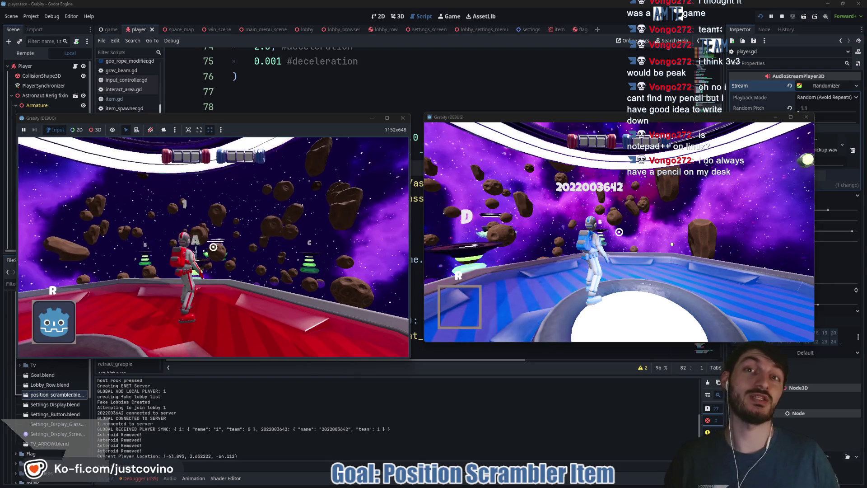
key("e")
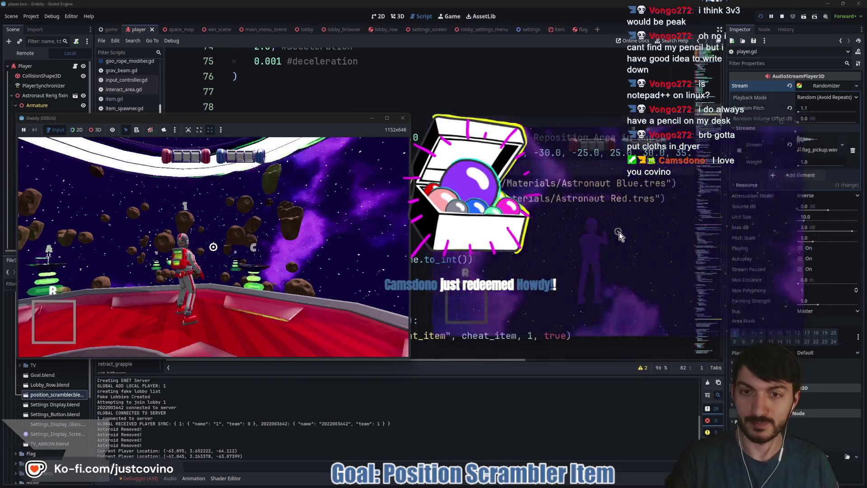
key("F8")
left_click(406, 220)
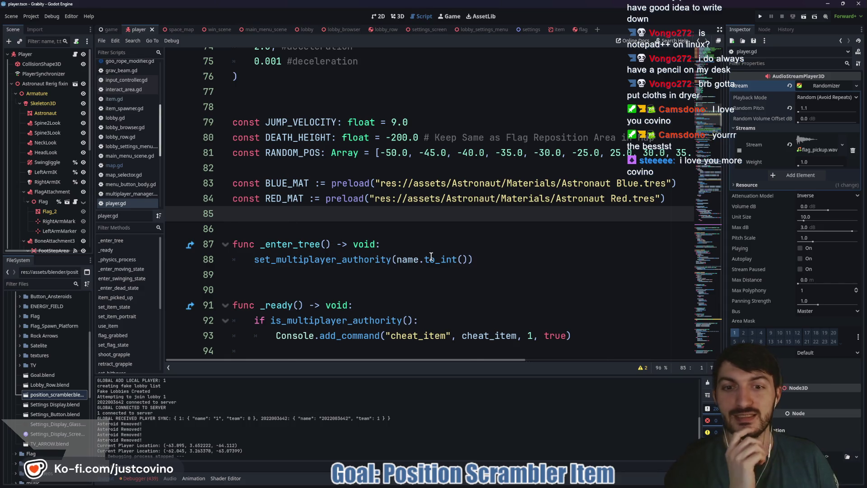
Step: Open space_map in the 3D view and select WorldEnvironment to show its environment settings
scroll(431, 256, "down", 4)
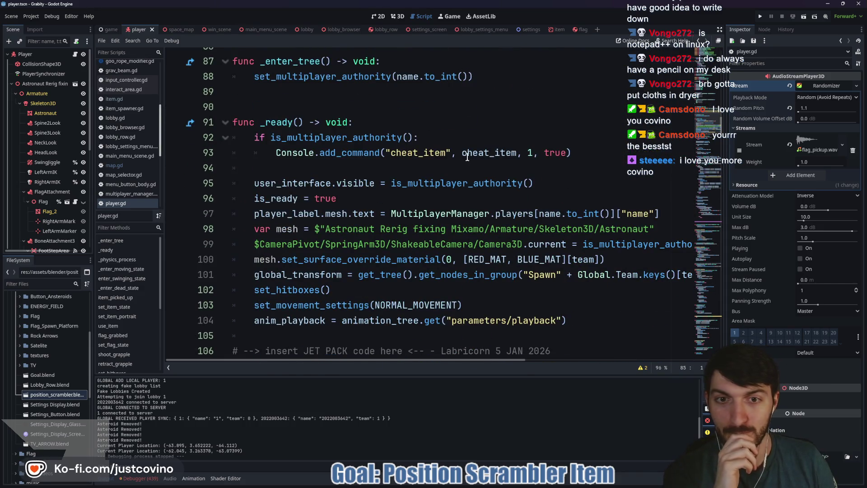
scroll(465, 171, "down", 4)
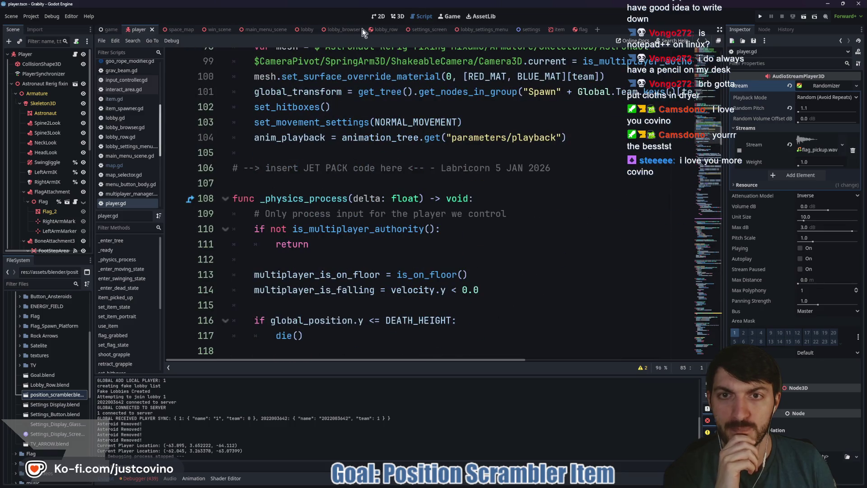
left_click(188, 29)
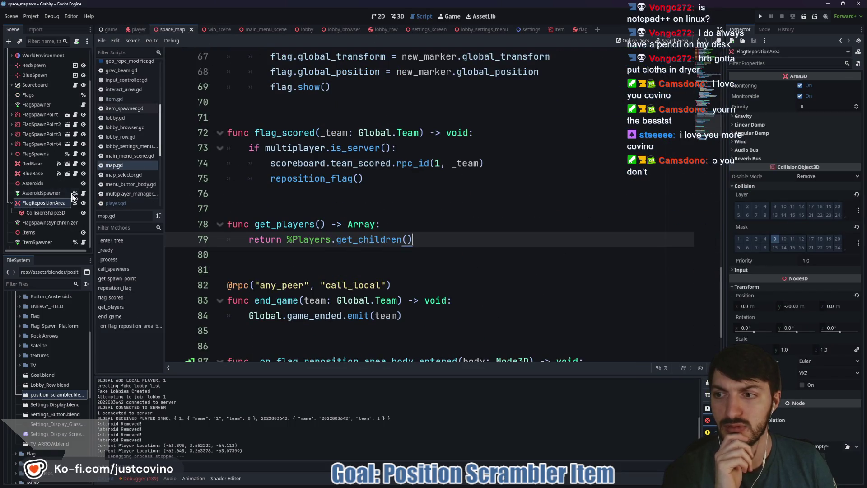
left_click(397, 16)
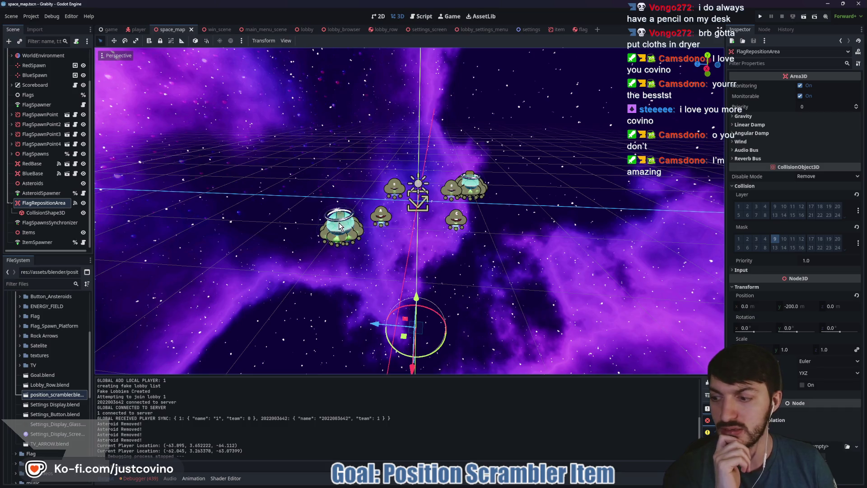
scroll(361, 230, "down", 2)
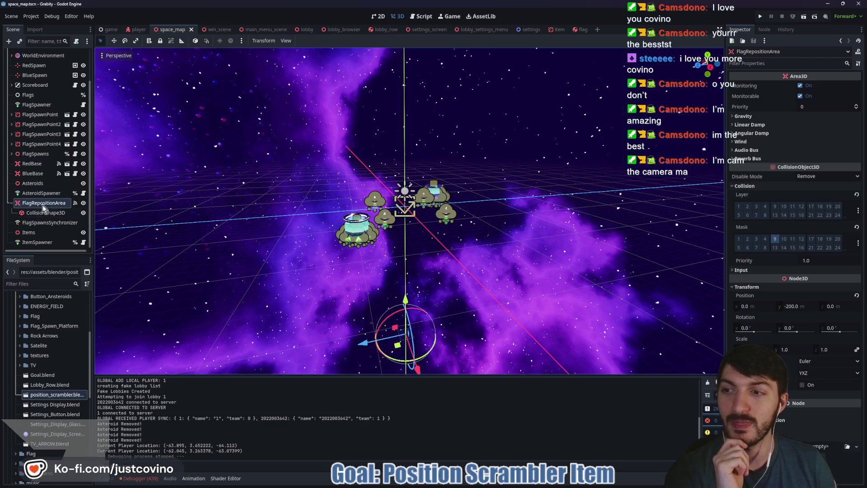
left_click(35, 58)
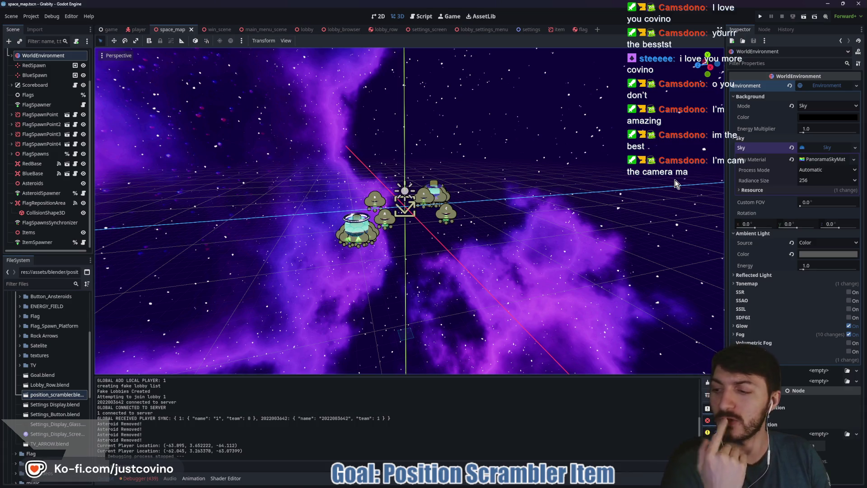
Step: Orbit the map and expand the WorldEnvironment Fog section to review its depth and height values
left_click_drag(595, 198, 654, 191)
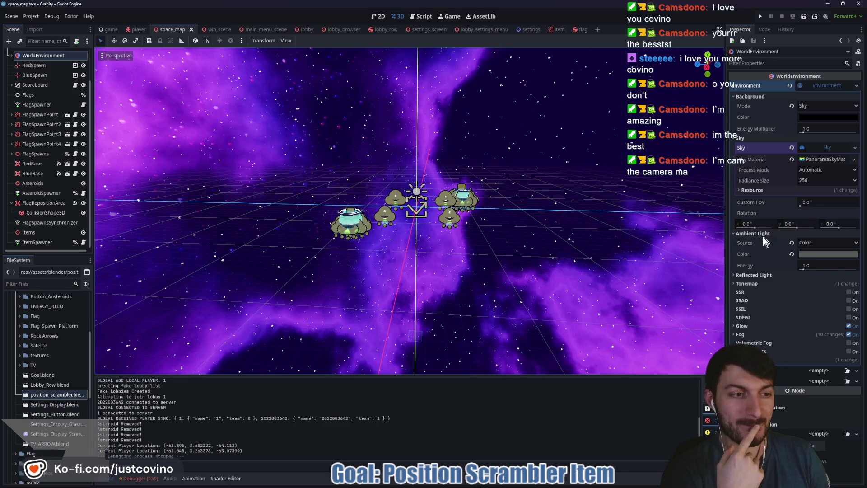
left_click(746, 335)
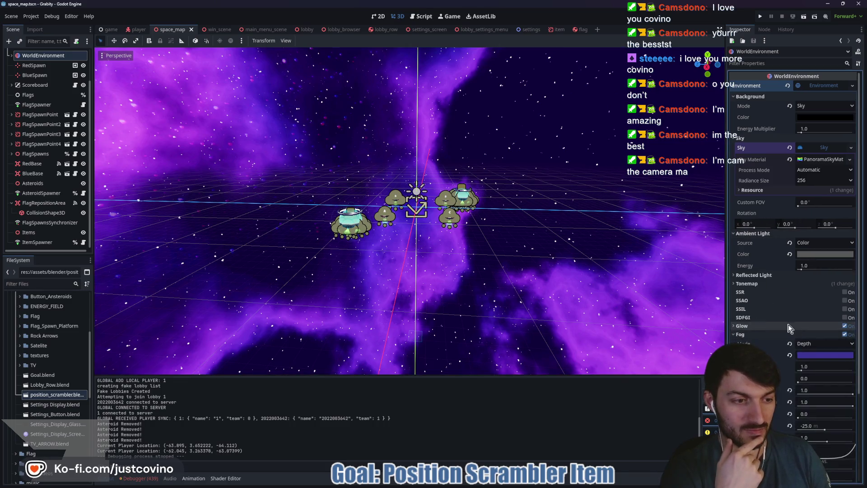
scroll(767, 321, "down", 3)
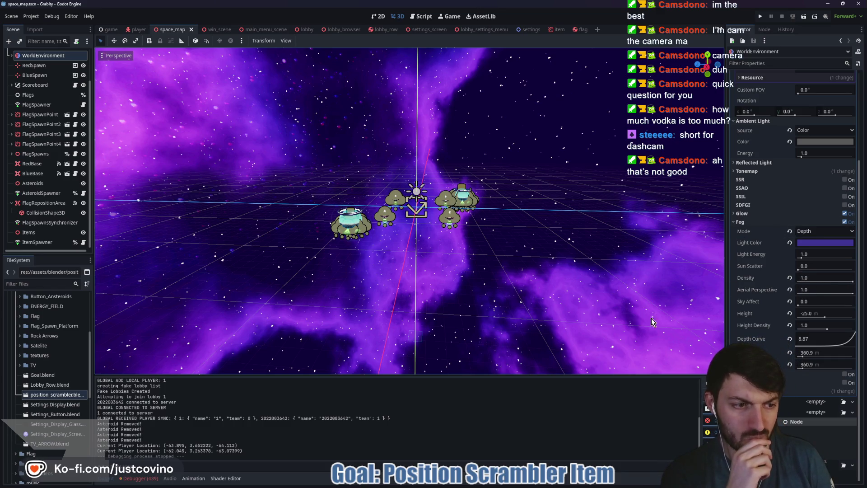
scroll(500, 305, "up", 5)
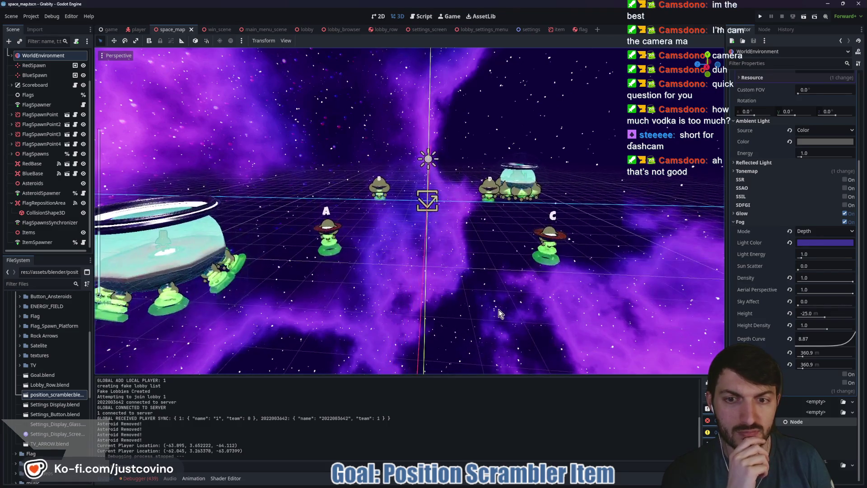
scroll(440, 311, "down", 5)
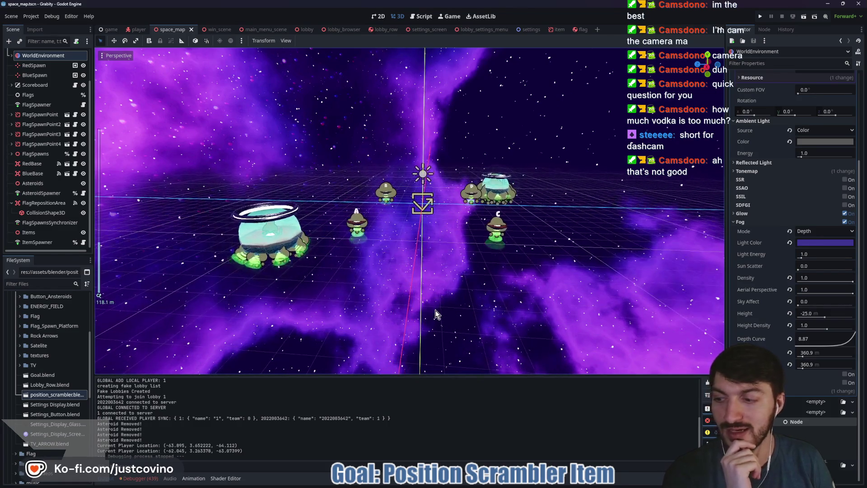
scroll(438, 296, "down", 2)
scroll(445, 296, "up", 2)
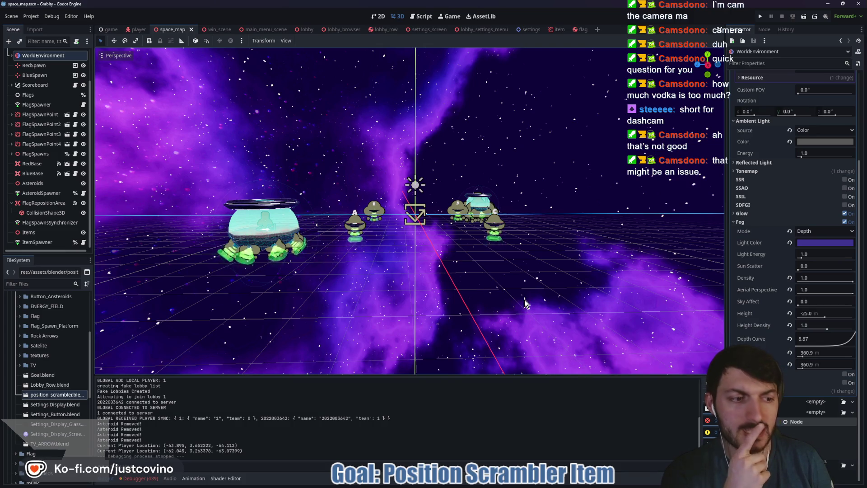
left_click_drag(540, 310, 532, 304)
Step: Instance asteroid.tscn under SpaceMap, drag it below the flag spawn platforms, and frame it
scroll(45, 127, "up", 3)
left_click(30, 54)
key("ctrl+shift+a")
type("asteroid")
key("Return")
mouse_move(403, 216)
left_mouse_down()
mouse_move(419, 228)
mouse_move(420, 218)
left_mouse_up()
key("f")
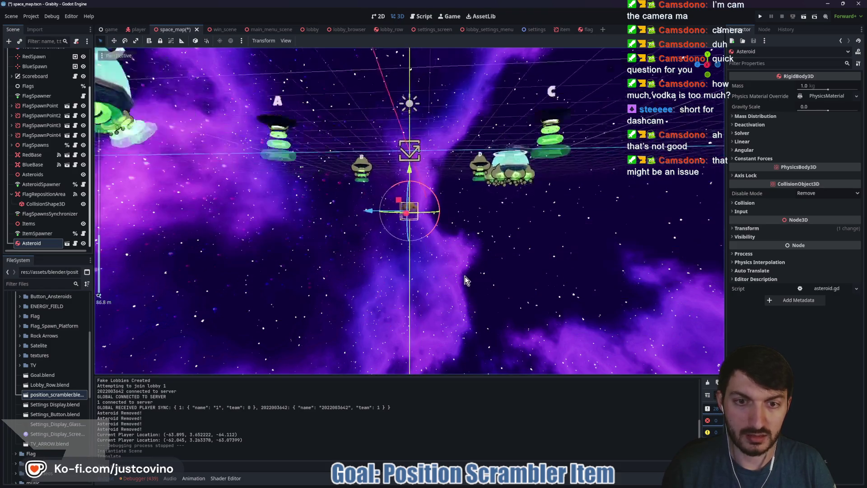
scroll(45, 135, "up", 3)
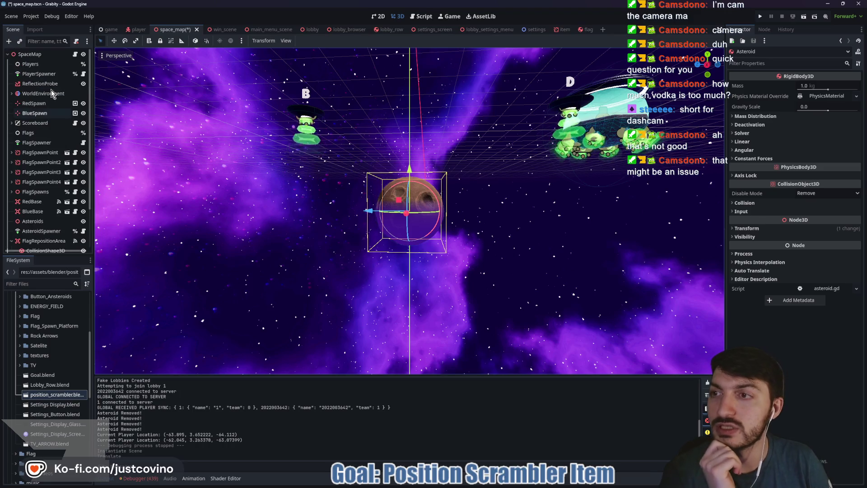
Step: Push the WorldEnvironment fog depth distances out to 360.9 m
left_click(43, 93)
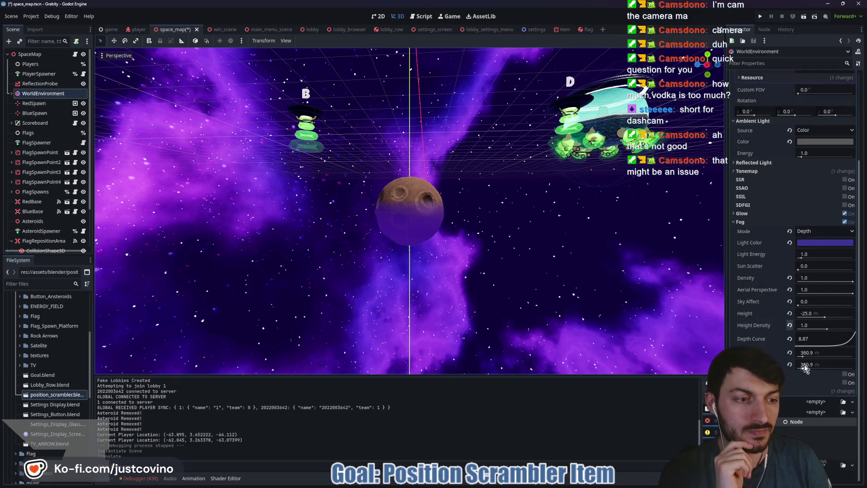
mouse_move(803, 357)
left_mouse_down()
mouse_move(818, 358)
mouse_move(809, 355)
left_mouse_up()
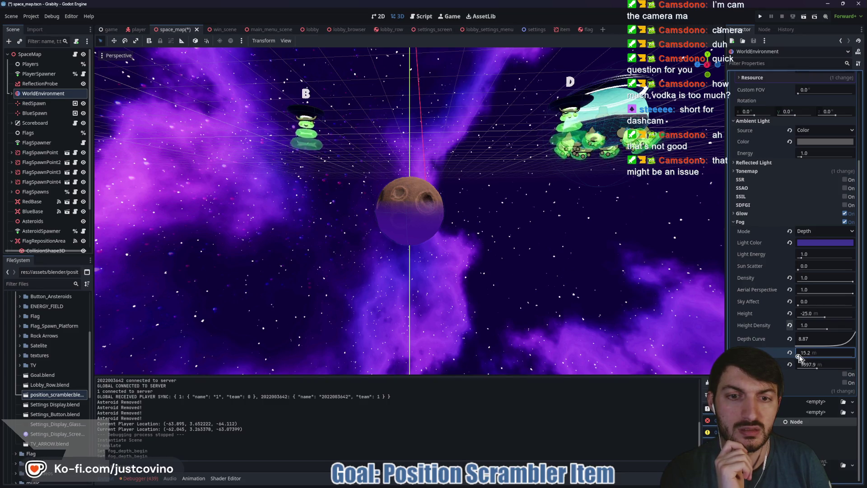
left_click_drag(798, 354, 811, 355)
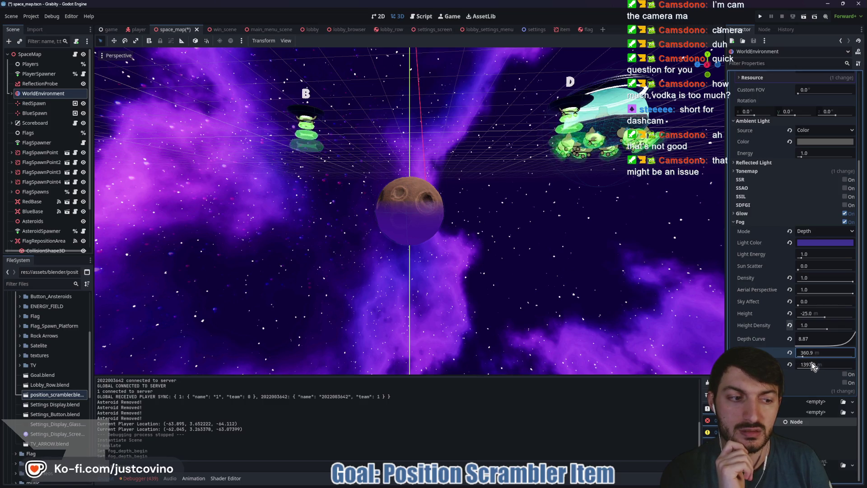
left_click(812, 363)
type("360.9")
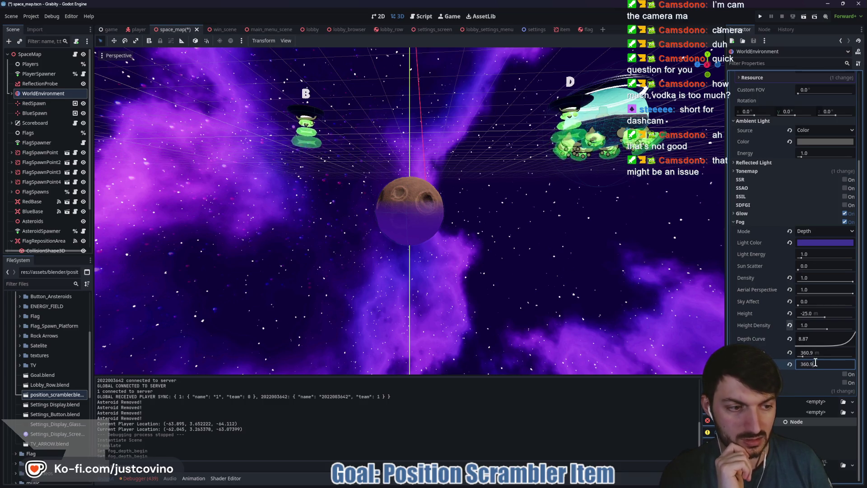
key("Return")
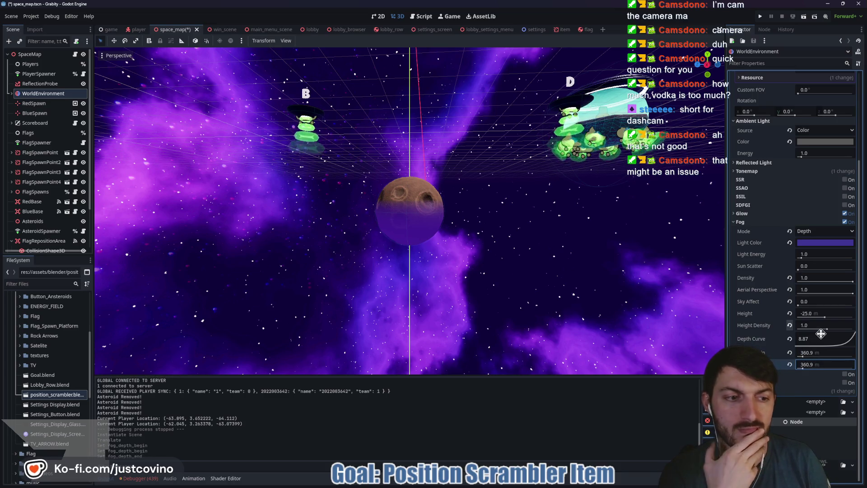
Step: Set the fog Height to -50.0 m, keeping Height Density at 1.0
left_click_drag(826, 329, 832, 329)
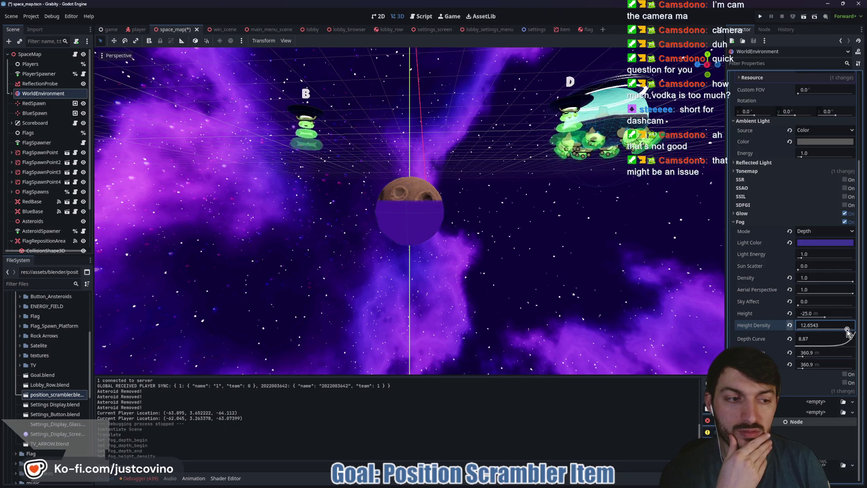
key("ctrl+z")
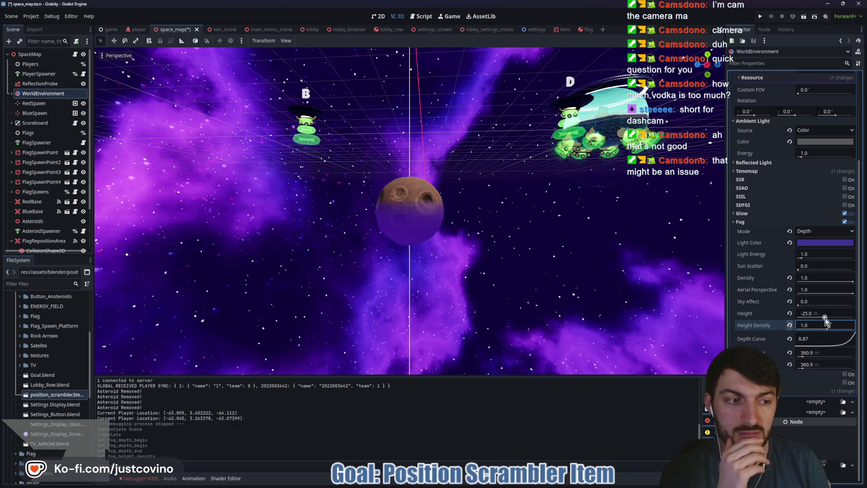
left_click_drag(825, 316, 824, 316)
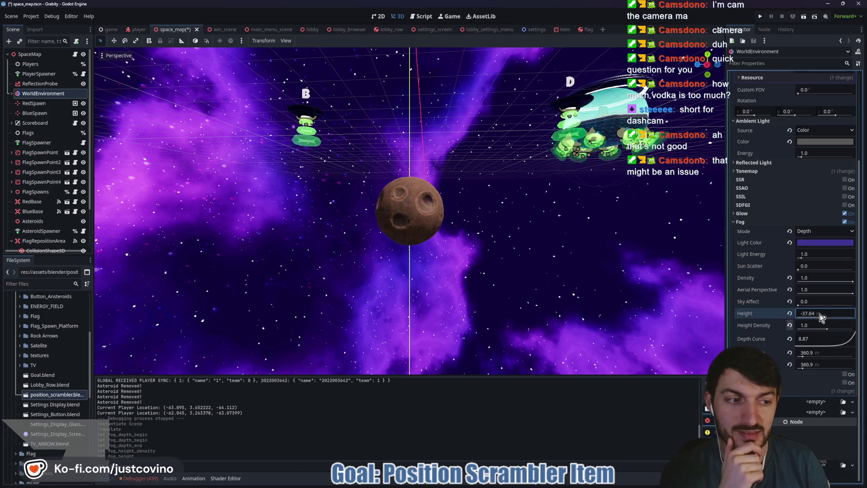
key("Return")
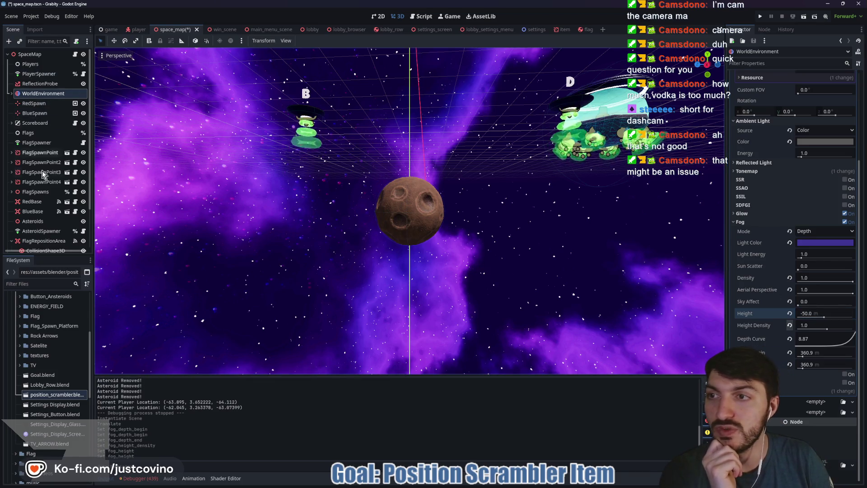
scroll(46, 104, "down", 3)
Step: Drag the test Asteroid further down and orbit around it to check the fog
left_click(41, 243)
scroll(409, 189, "down", 3)
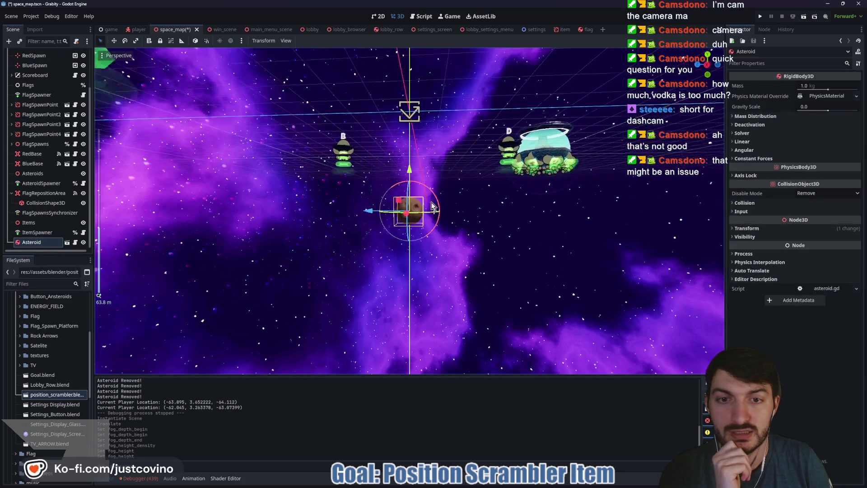
mouse_move(409, 173)
left_mouse_down()
mouse_move(413, 276)
mouse_move(413, 266)
left_mouse_up()
mouse_move(521, 254)
left_mouse_down()
mouse_move(505, 242)
mouse_move(378, 243)
mouse_move(494, 246)
mouse_move(554, 231)
mouse_move(664, 224)
mouse_move(519, 248)
left_mouse_up()
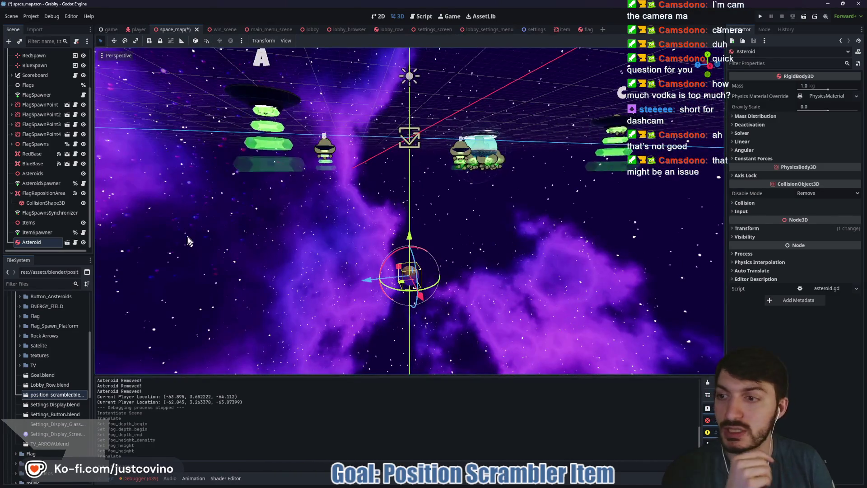
Step: Delete the test Asteroid, save space_map, and switch to the item scene
key("Delete")
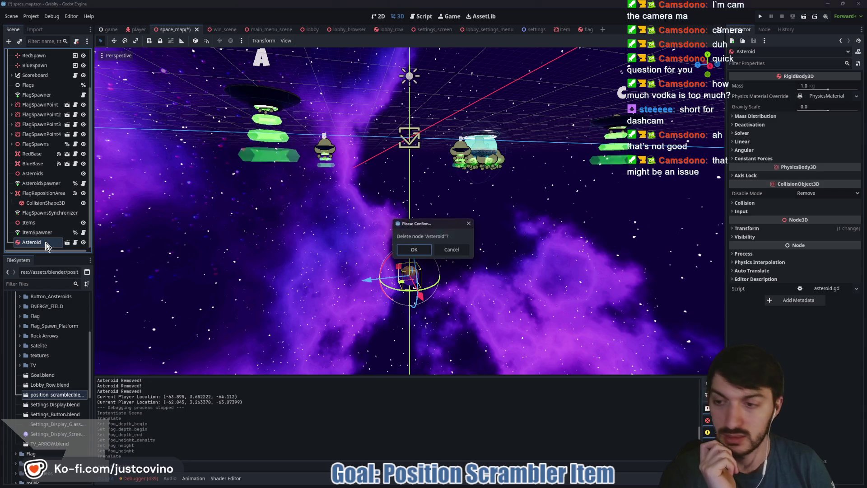
left_click(414, 249)
key("ctrl+s")
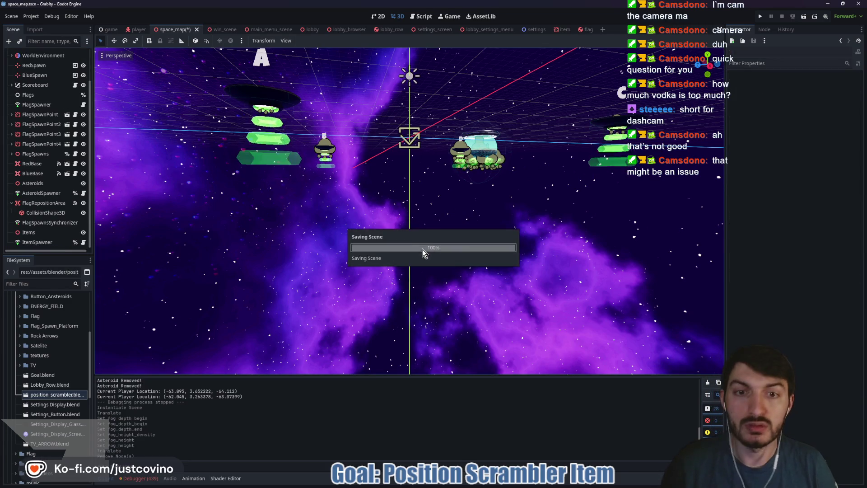
left_click(559, 29)
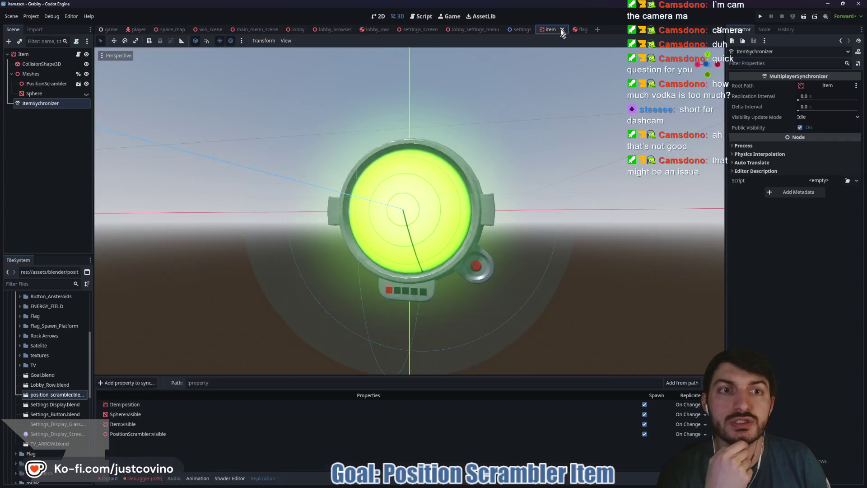
Step: Set the item's CollisionShape3D sphere radius from 2.0 to 10.0 m and save the scene
mouse_move(250, 192)
left_mouse_down()
mouse_move(297, 234)
mouse_move(225, 209)
mouse_move(501, 205)
mouse_move(352, 205)
mouse_move(265, 155)
left_mouse_up()
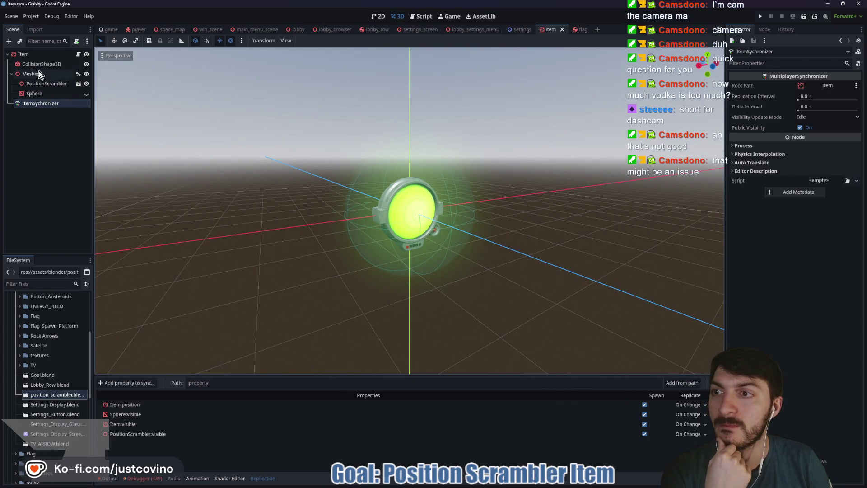
left_click(40, 64)
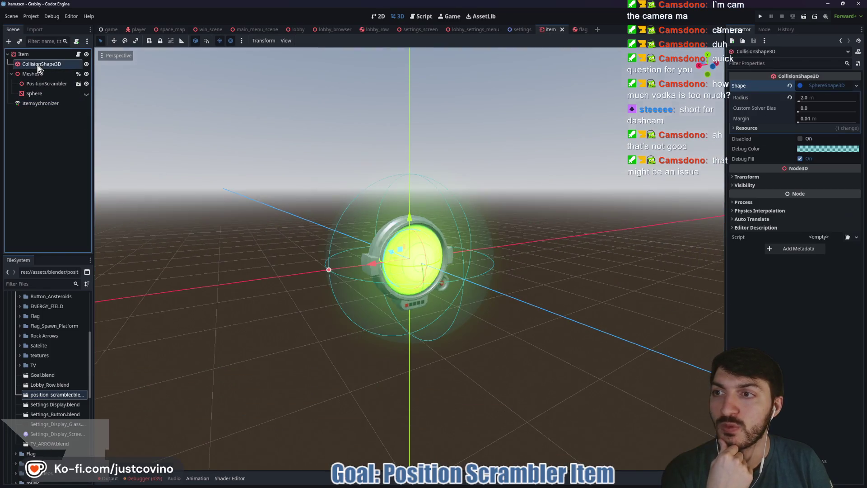
left_click(813, 97)
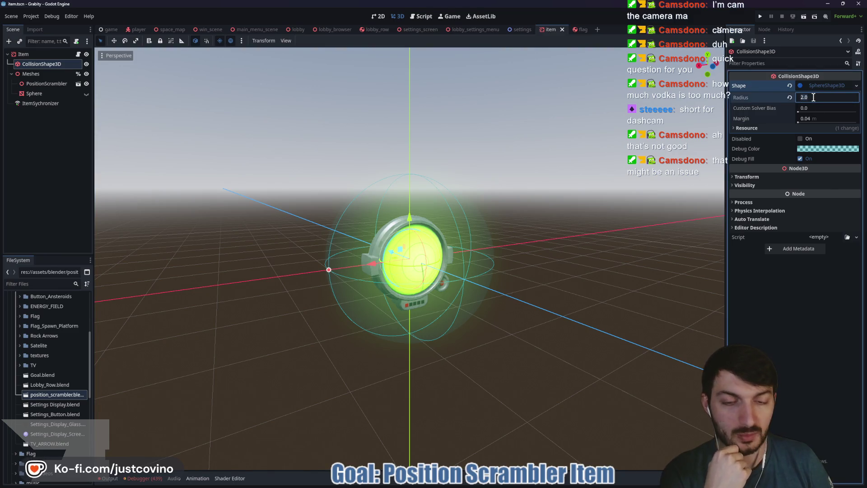
type("10")
key("Return")
scroll(527, 239, "down", 5)
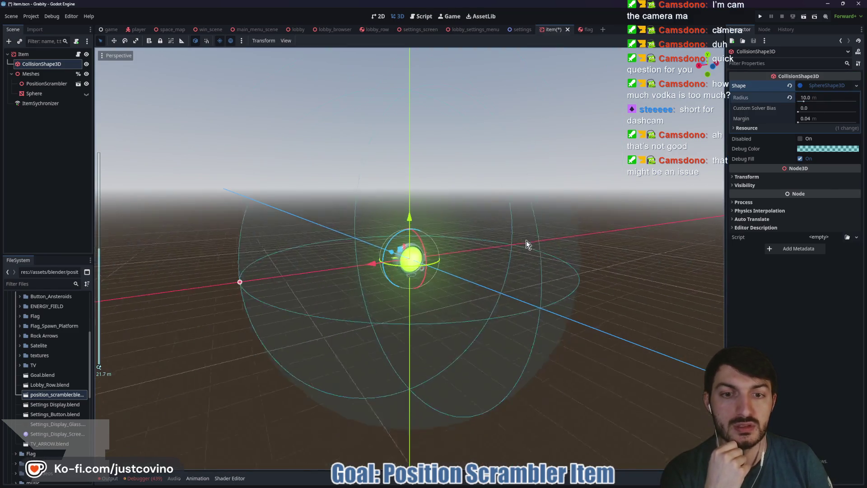
scroll(546, 257, "up", 2)
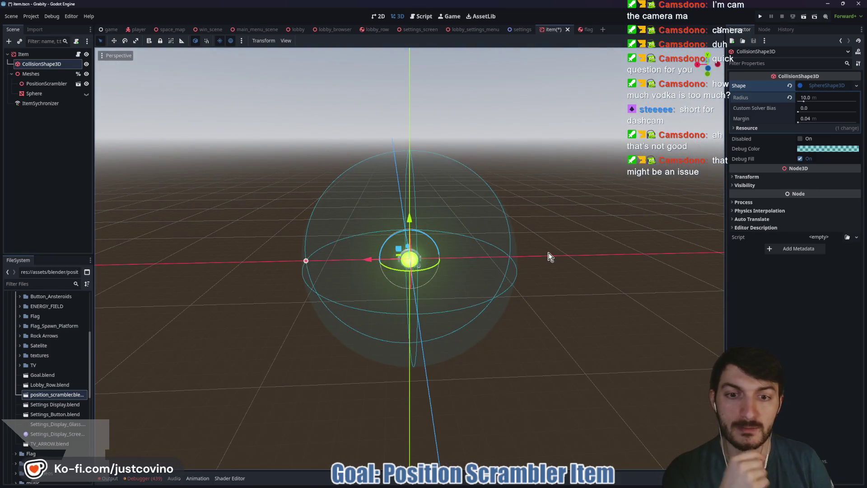
key("ctrl+s")
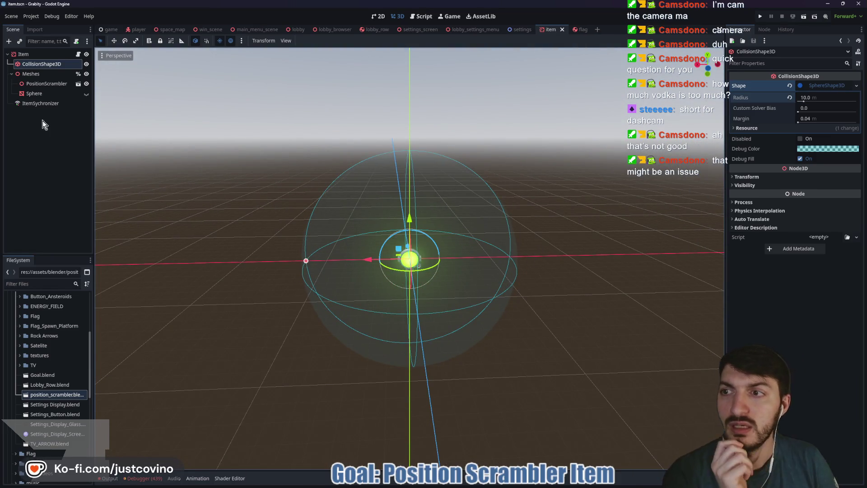
left_click(46, 83)
Step: Scale the PositionScrambler to 2.0 on all axes and save the item scene
left_click(757, 145)
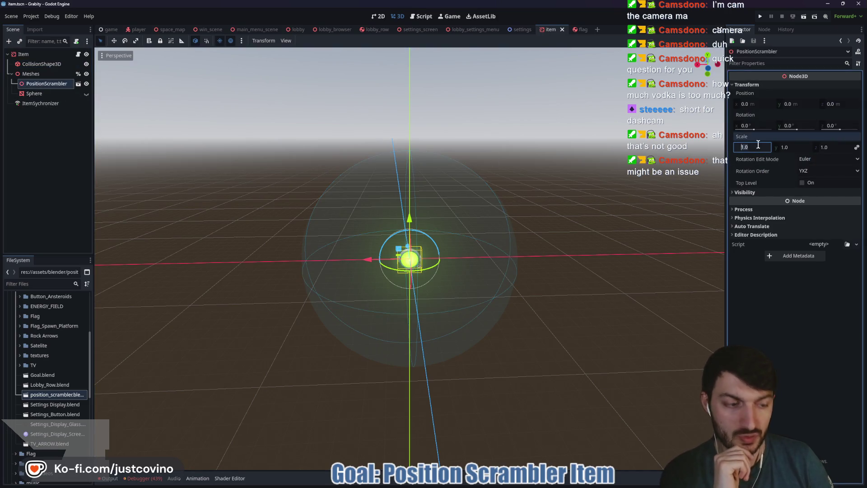
type("2")
key("Return")
key("ctrl+s")
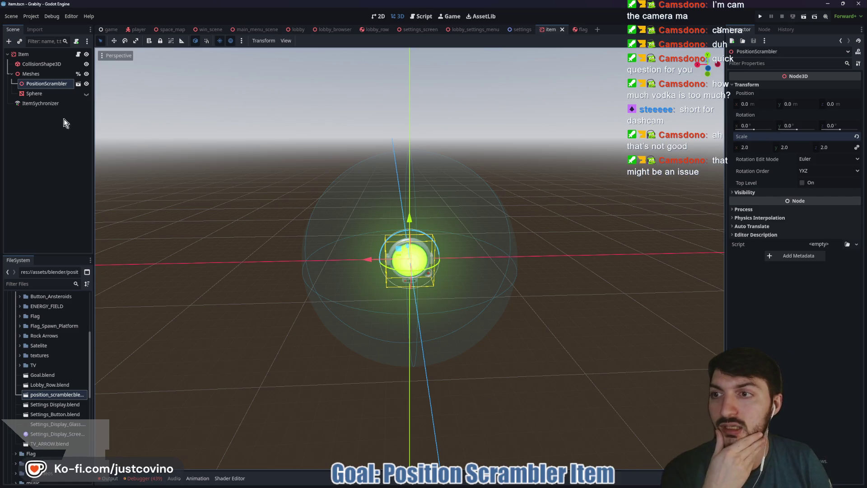
Step: Edit the Sphere's transform scale and toggle Sphere and PositionScrambler visibility to compare them
left_click(55, 93)
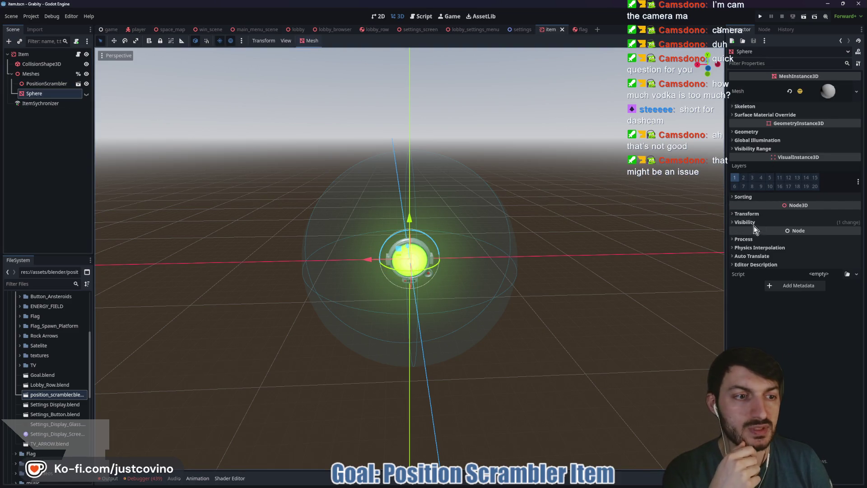
left_click(749, 213)
left_click(754, 276)
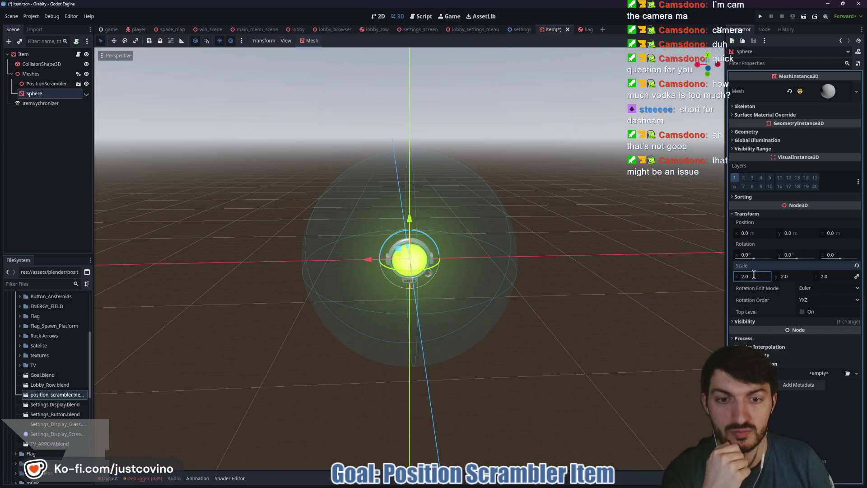
key("ctrl+s")
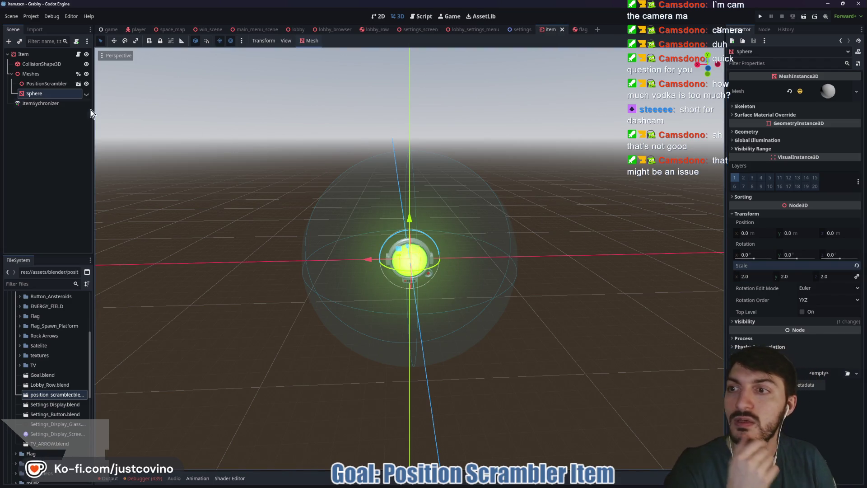
left_click(87, 94)
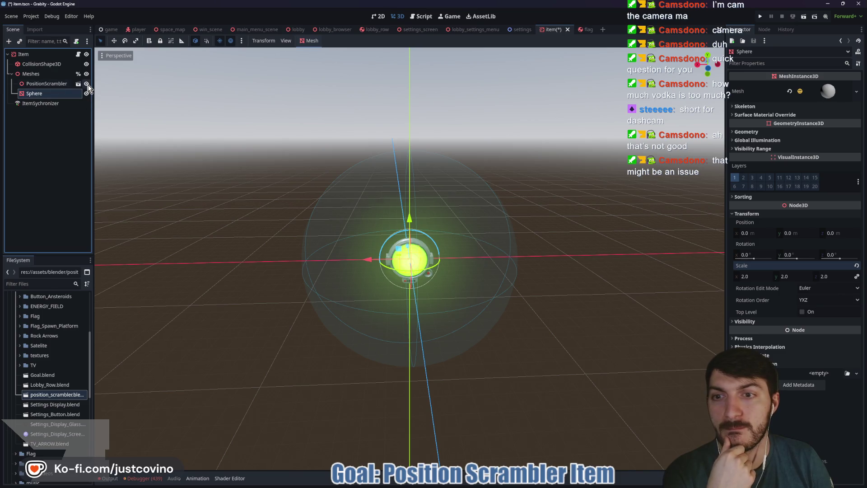
left_click(86, 84)
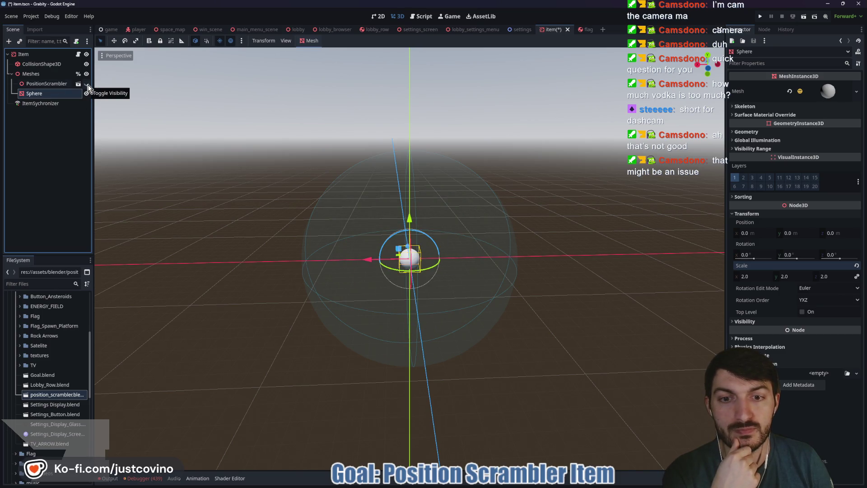
left_click(87, 84)
left_click(86, 83)
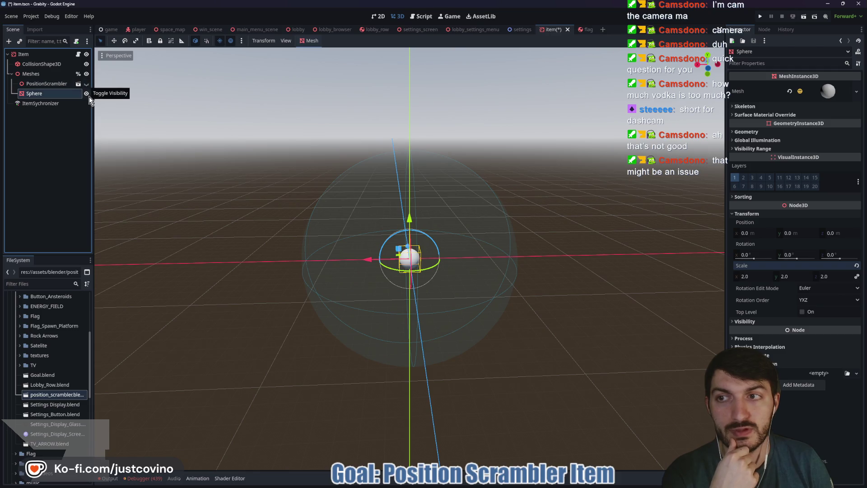
Step: Give the Sphere mesh radius 1.0 and height 2.0, reset its scale to 1.0, hide it, and save
left_click(827, 92)
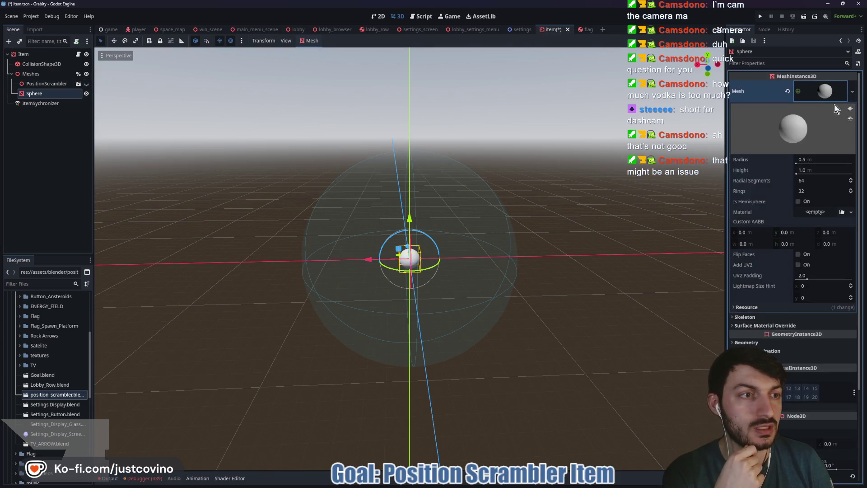
left_click(811, 161)
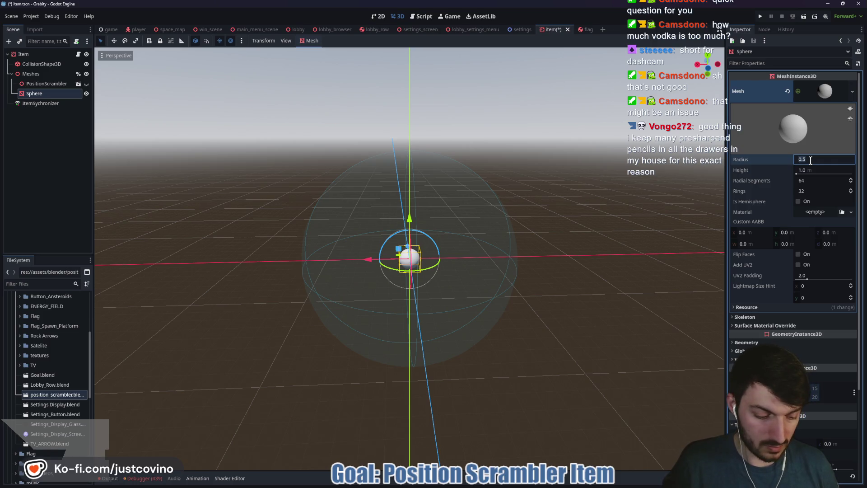
type("1")
key("Tab")
type("2")
key("Return")
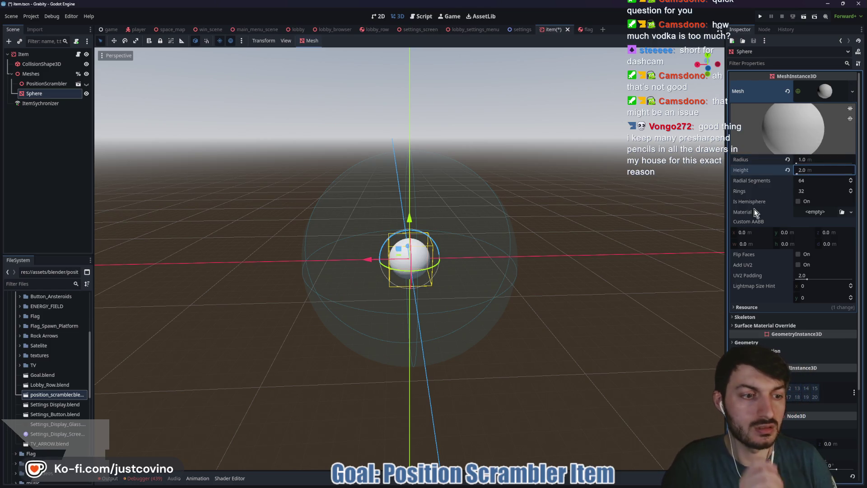
left_click(826, 93)
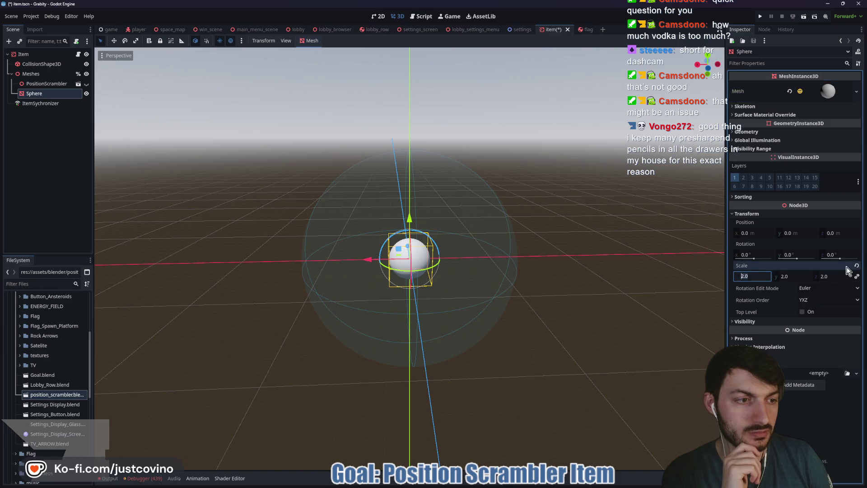
key("ctrl+z")
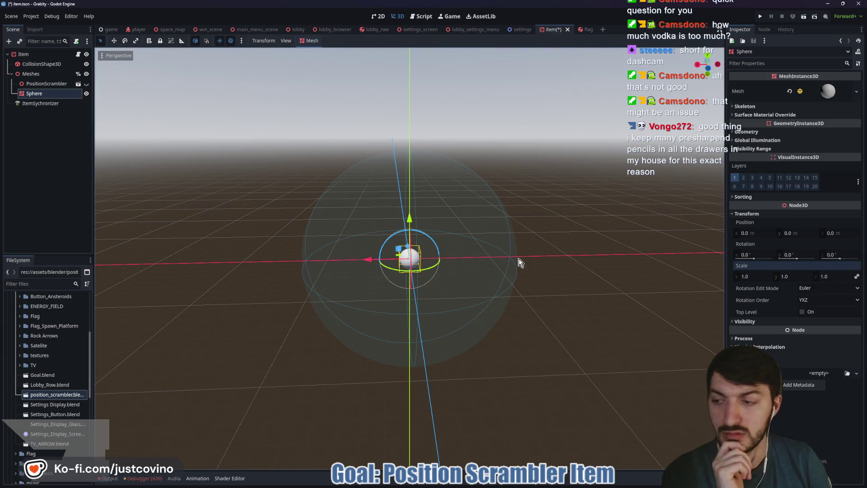
left_click(85, 94)
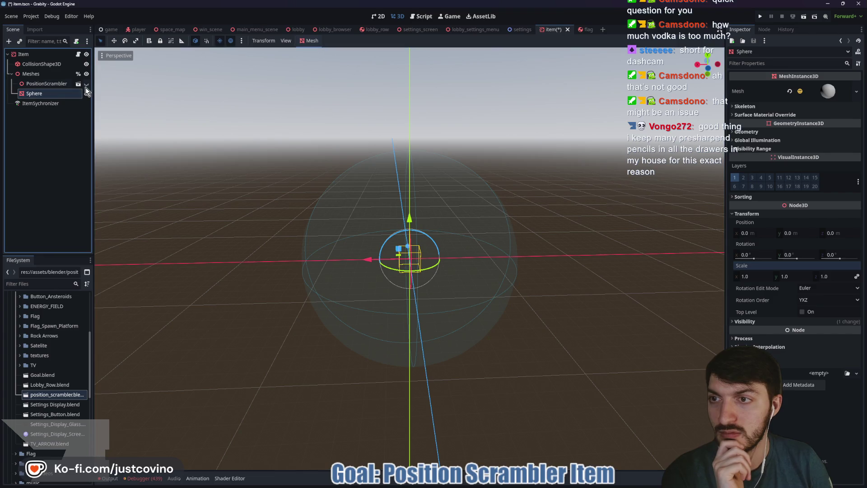
key("ctrl+s")
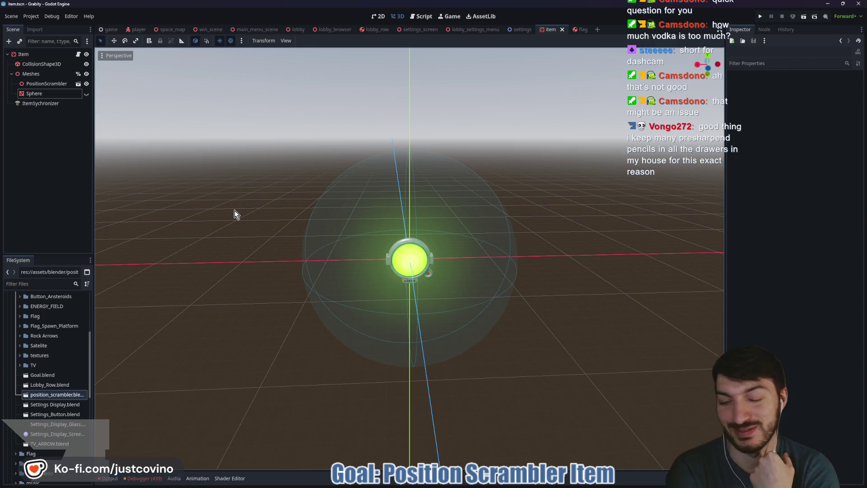
left_click_drag(251, 196, 286, 184)
key("ctrl+s")
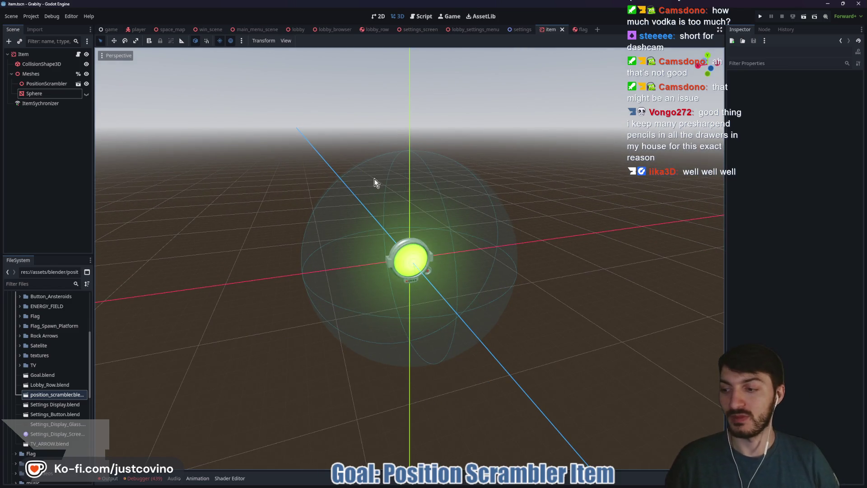
mouse_move(386, 171)
left_mouse_down()
mouse_move(454, 188)
mouse_move(335, 199)
left_mouse_up()
scroll(336, 194, "up", 2)
scroll(334, 194, "down", 2)
key("ctrl+s")
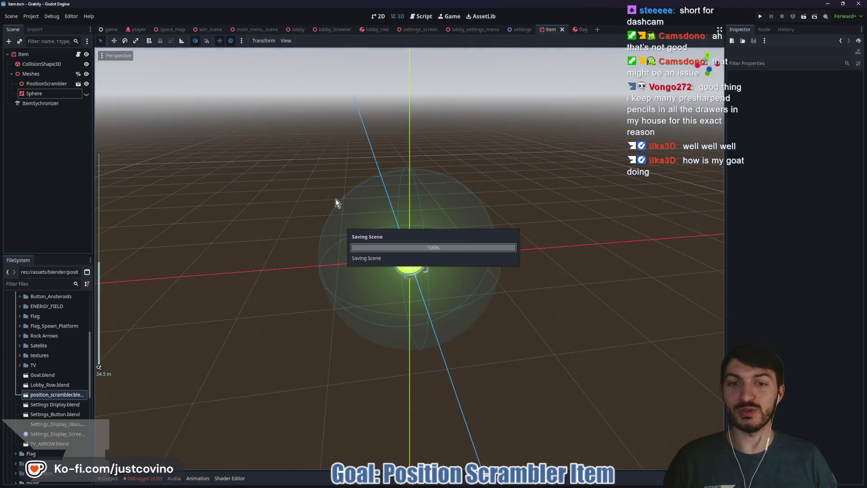
left_click_drag(537, 200, 493, 201)
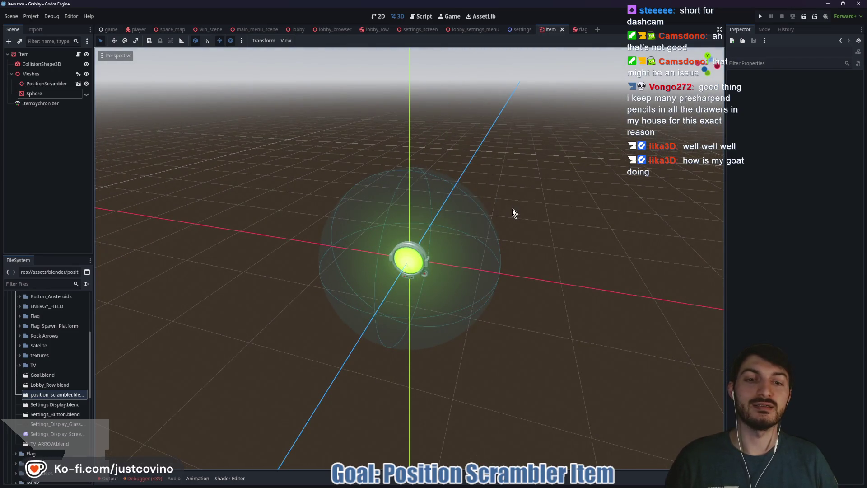
key("KP_1")
key("ctrl+s")
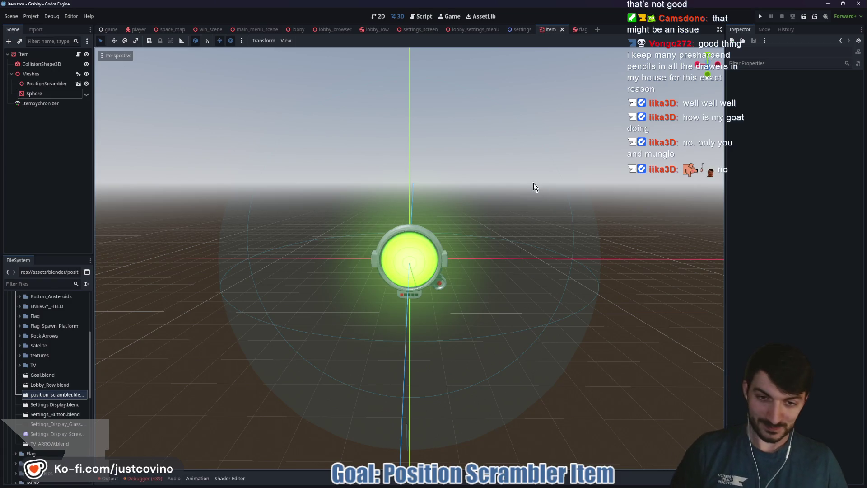
scroll(377, 182, "down", 2)
mouse_move(377, 183)
left_mouse_down()
mouse_move(445, 224)
mouse_move(452, 217)
left_mouse_up()
key("ctrl+s")
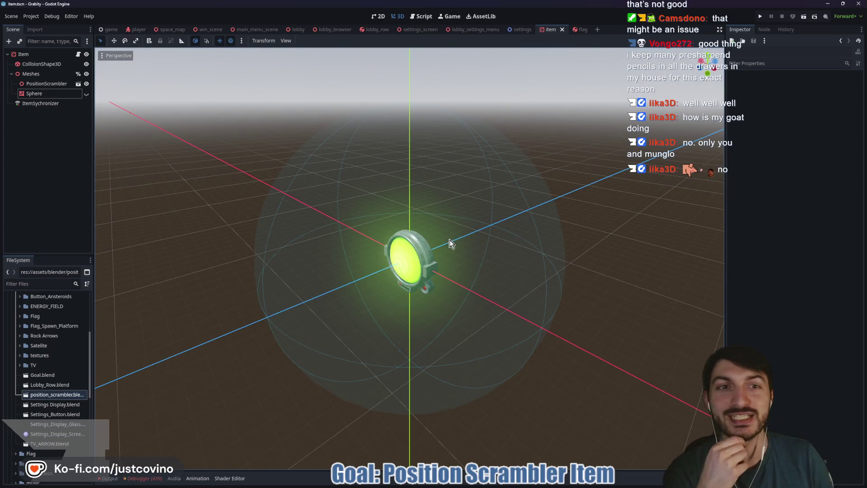
scroll(435, 196, "down", 1)
mouse_move(435, 196)
left_mouse_down()
mouse_move(522, 170)
mouse_move(492, 189)
left_mouse_up()
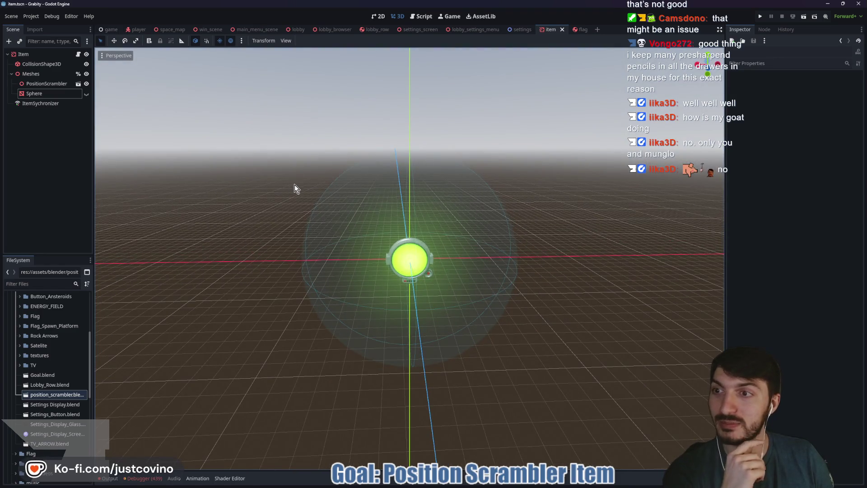
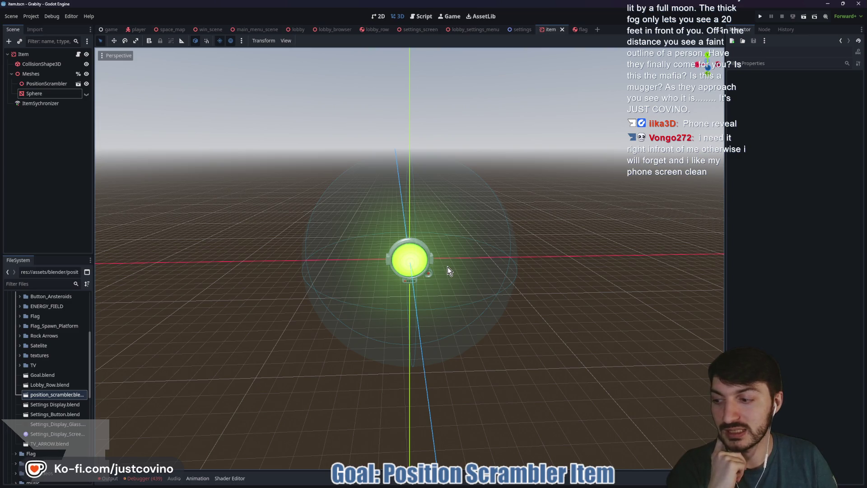
Step: Open the Position Scrambler card in Notion and retitle it VFX
mouse_move(471, 269)
left_mouse_down()
mouse_move(508, 266)
mouse_move(491, 269)
left_mouse_up()
key("alt+Tab")
left_click(328, 198)
left_click_drag(591, 219, 435, 217)
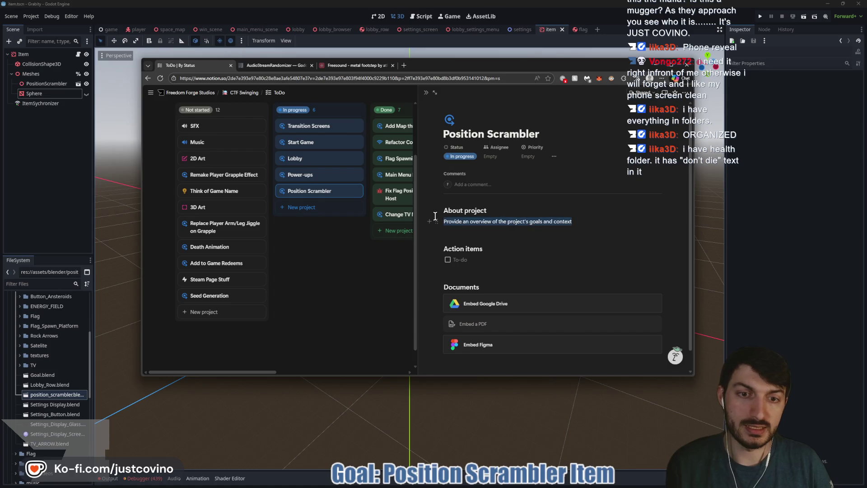
key("Up")
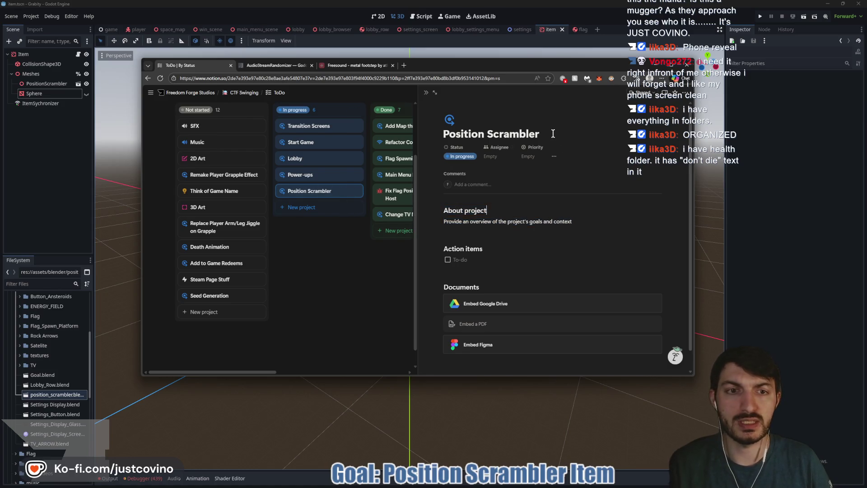
left_click_drag(553, 133, 422, 131)
type("VFX")
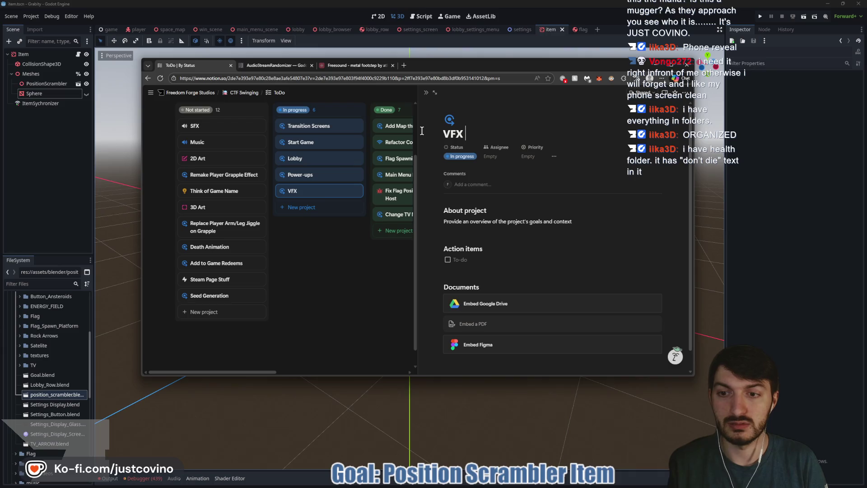
Step: Delete the About project heading and its description
left_click(479, 235)
key("shift+Up")
key("shift+Up")
key("BackSpace")
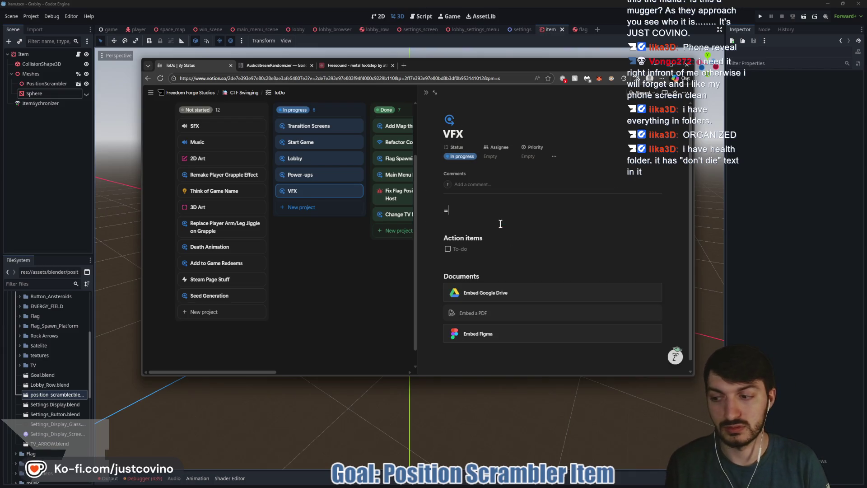
key("BackSpace")
Step: Rename Action items to Needed VFX and add a teleport-beam note under Position Scrambler
left_click_drag(483, 222, 454, 220)
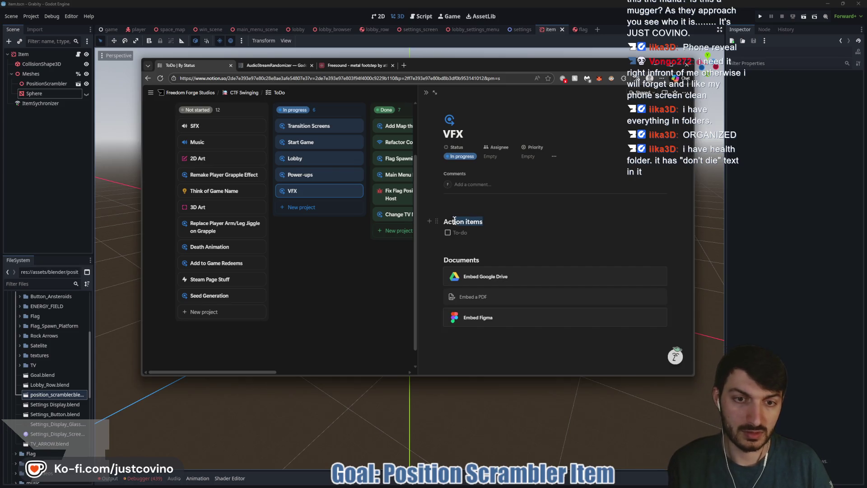
type("Needed")
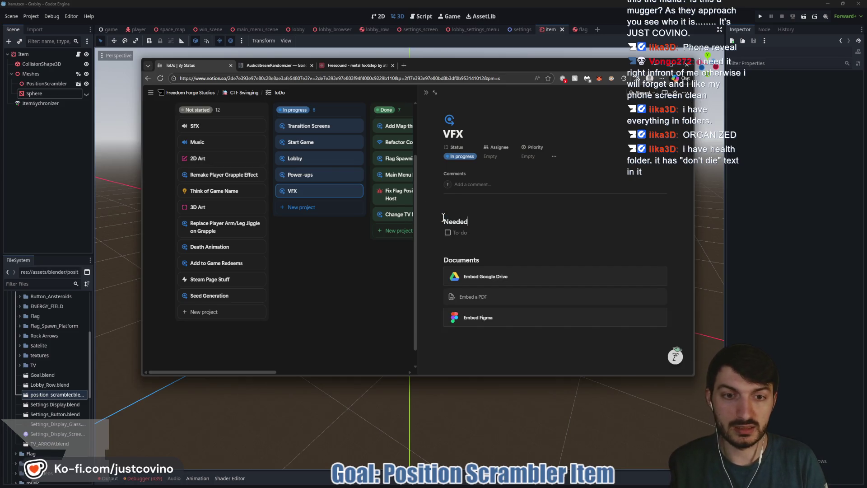
type(" VFX")
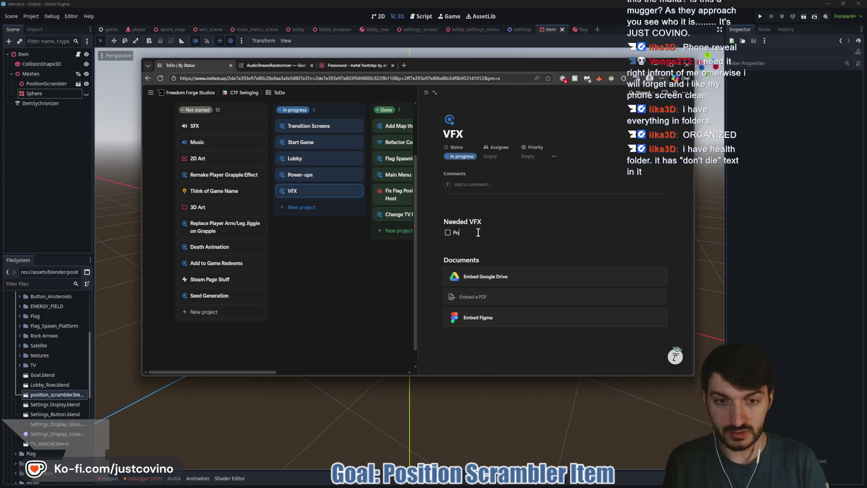
type("ition Scr")
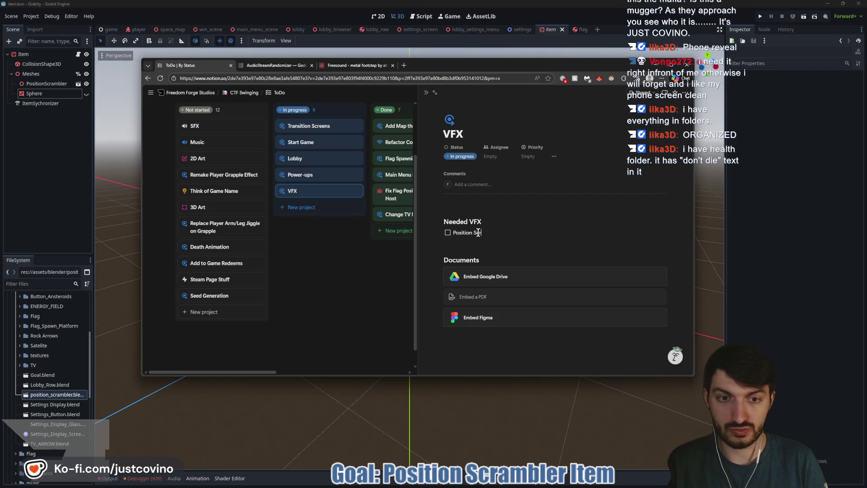
type("ambler")
key("Return")
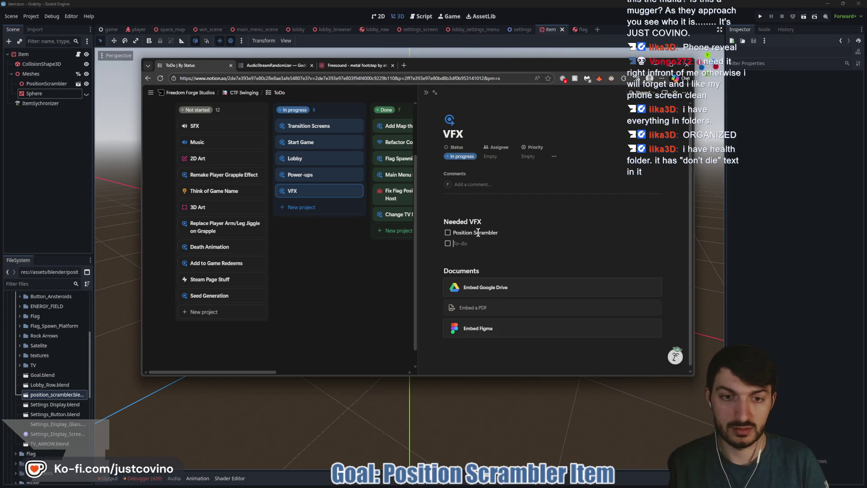
key("BackSpace")
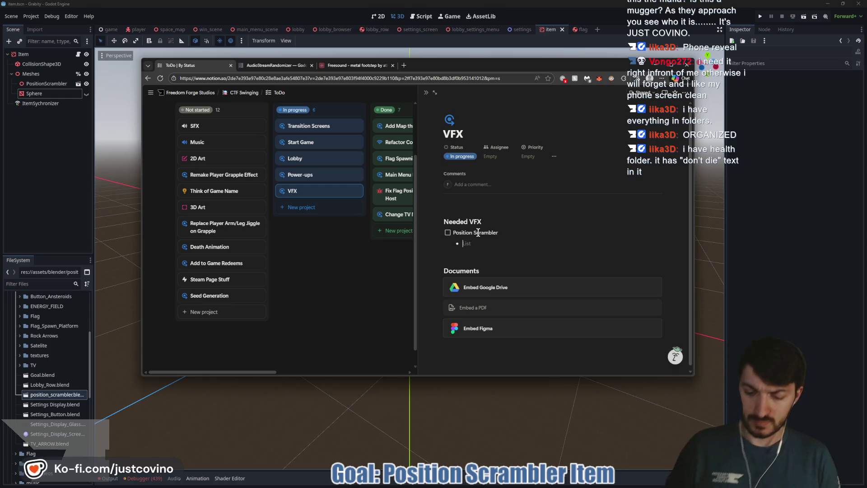
type("Some kind of Teleport Beam")
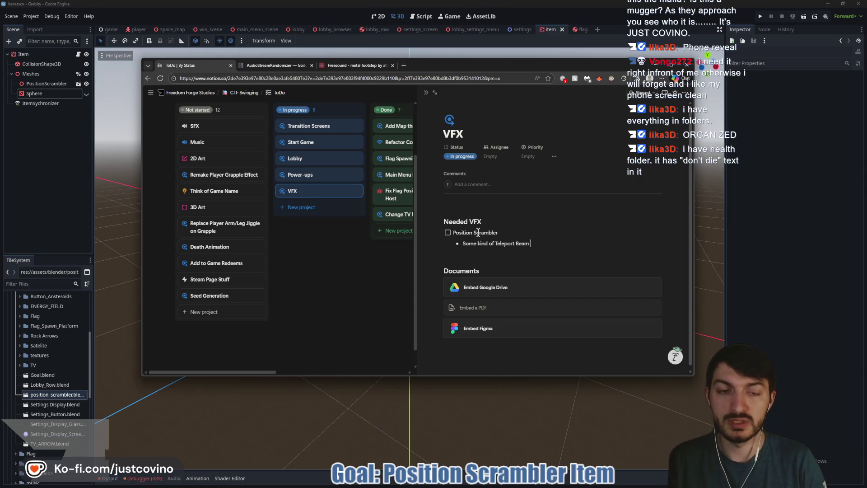
type(" so the play")
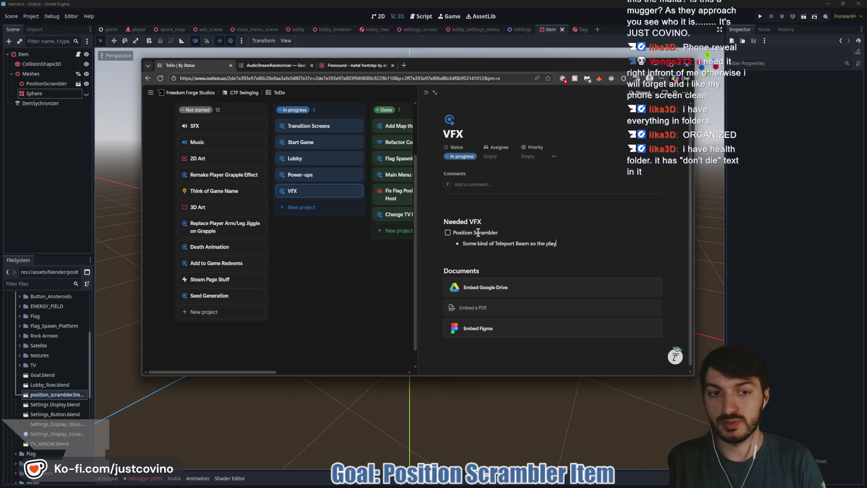
type("er knows their position was sc")
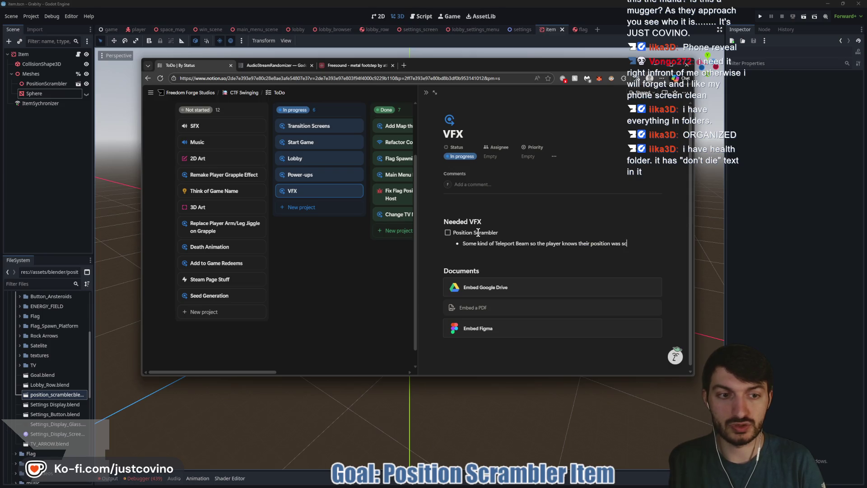
type("bled")
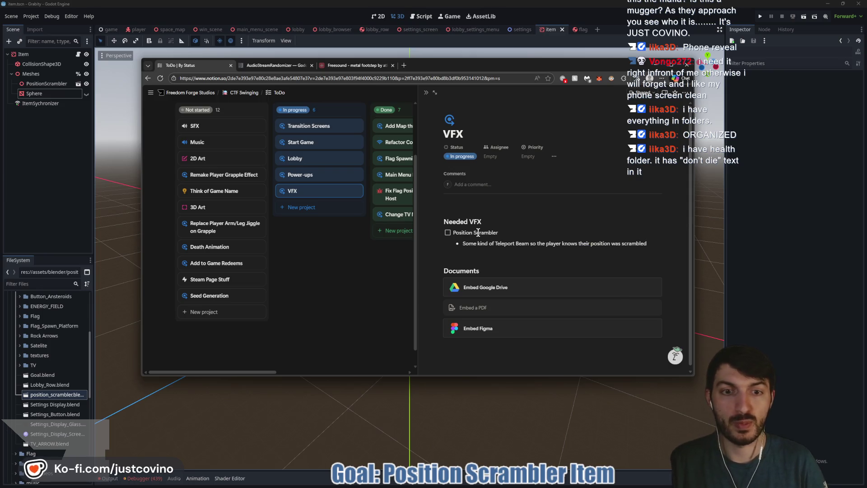
Step: Add a to-do under Needed VFX to make PickUps glow
left_click(505, 224)
key("Return")
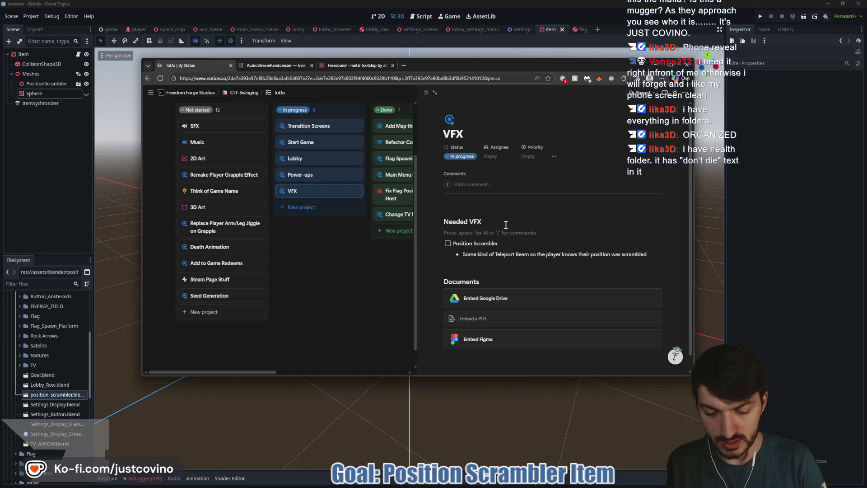
type("[]")
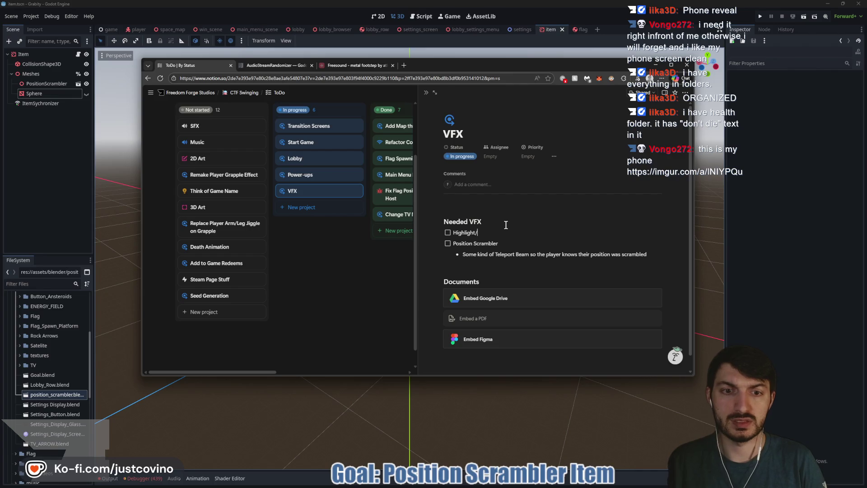
type("Glow the It")
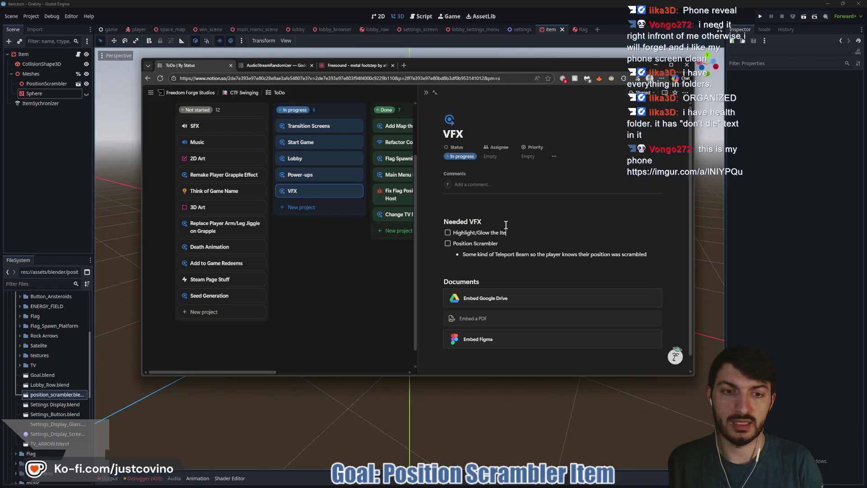
key("BackSpace")
key("BackSpace")
type("PickUps to make more visible")
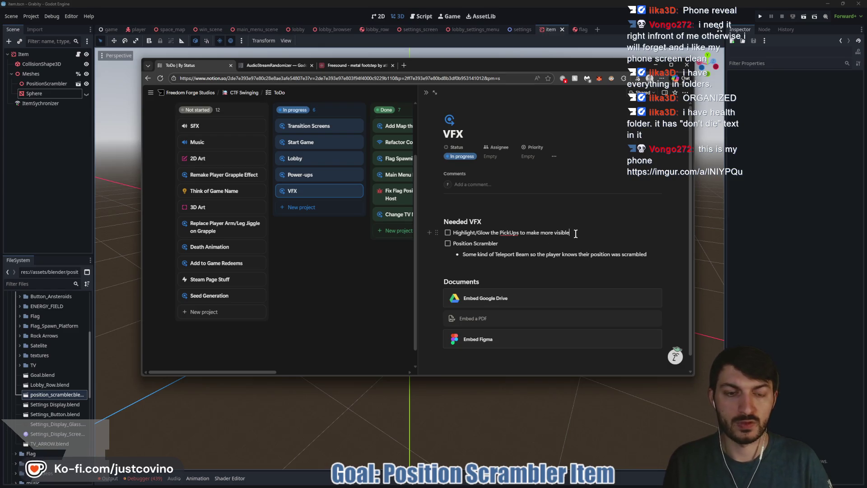
Step: Add a to-do for a big, bright Player Level Up visual when capturing the flag
key("Return")
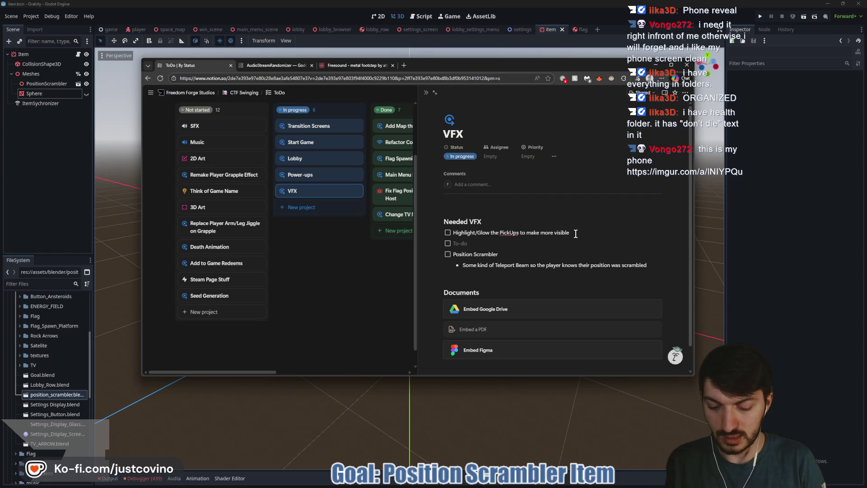
type("Player ")
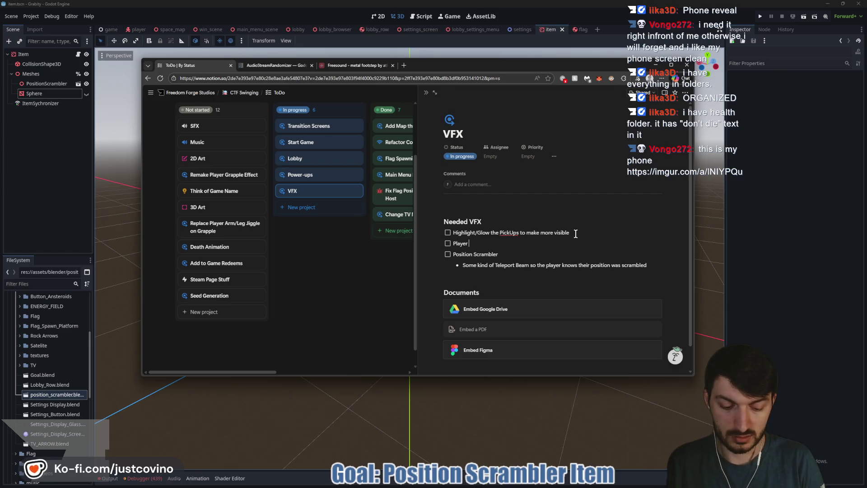
type("“Level Up” v")
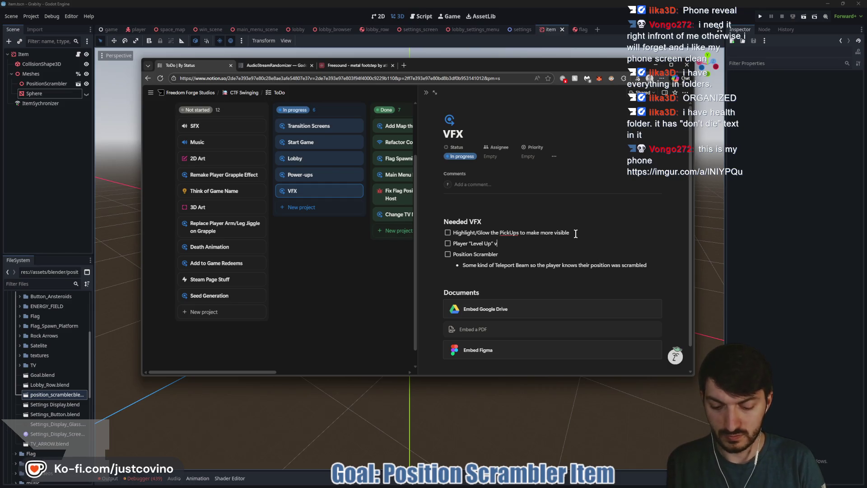
type("isual when")
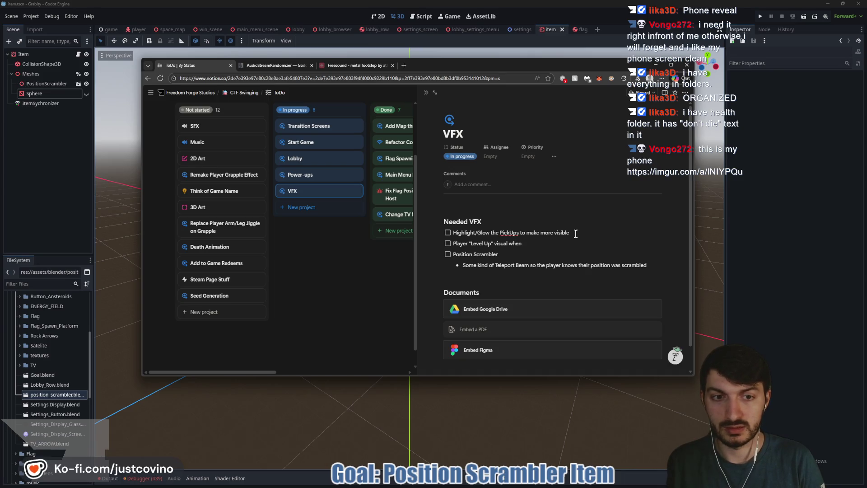
type(" capturing flag")
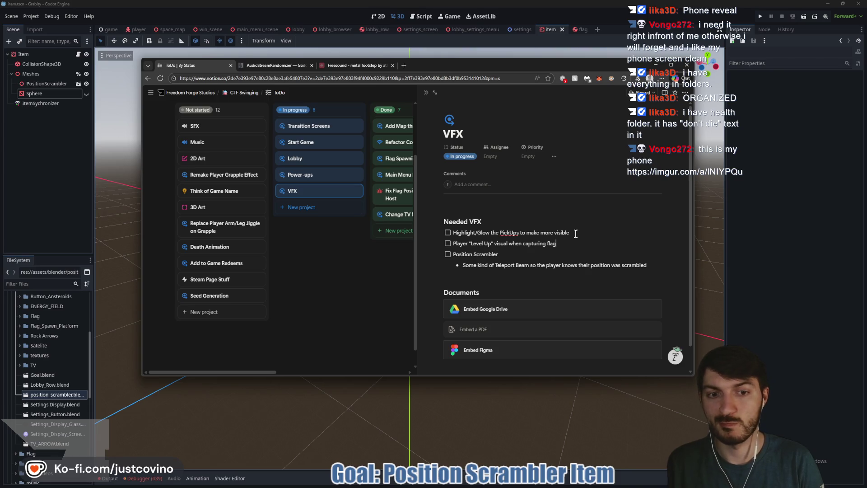
type(" (Something big and bright a")
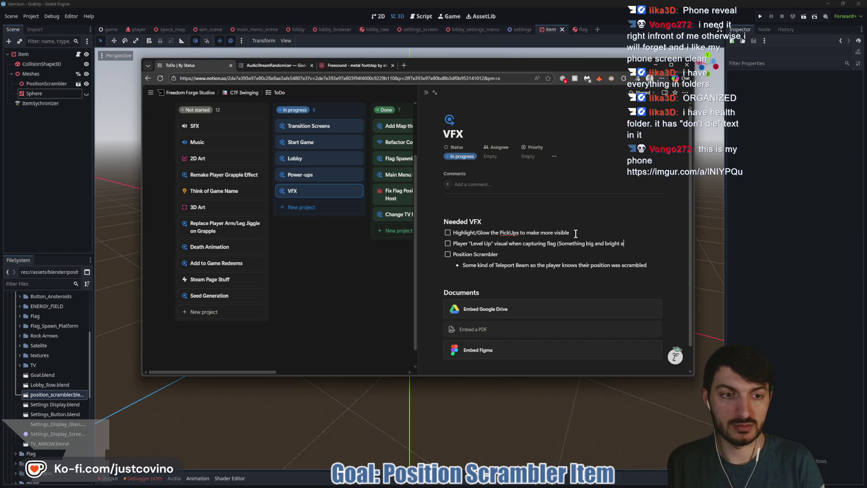
type("nd cool)")
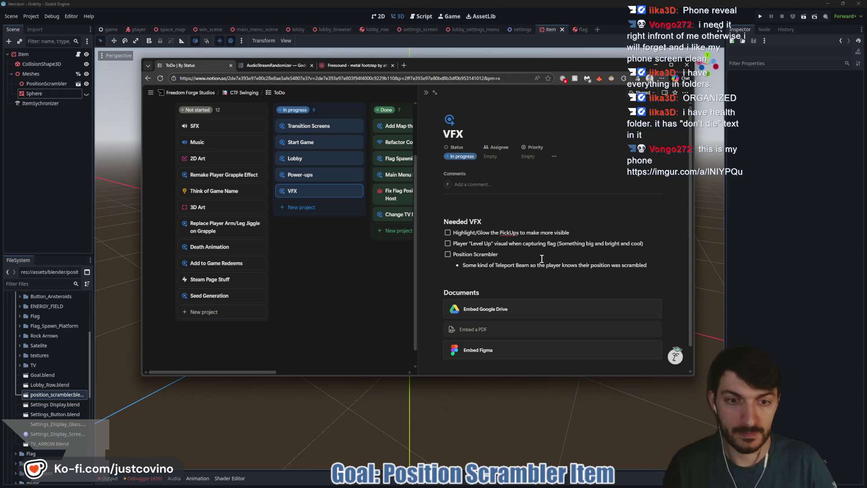
left_click(535, 265)
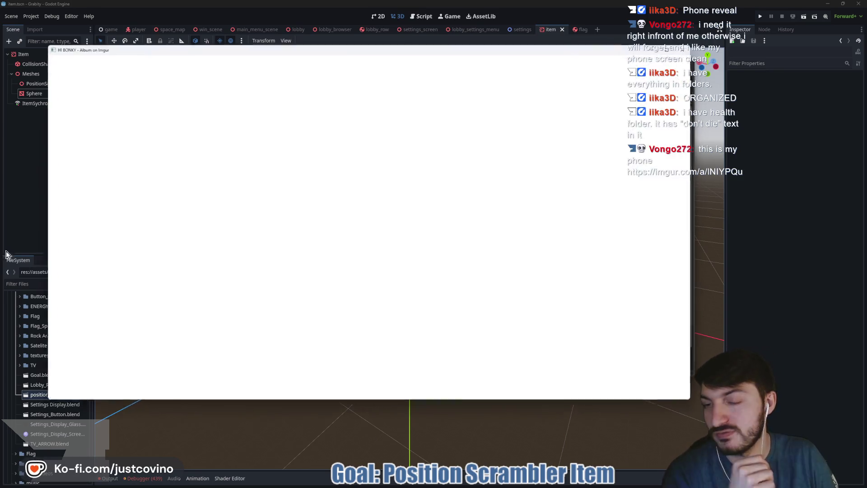
Step: Scroll through the HI BONKY post and drag the Imgur window taller
scroll(371, 196, "down", 3)
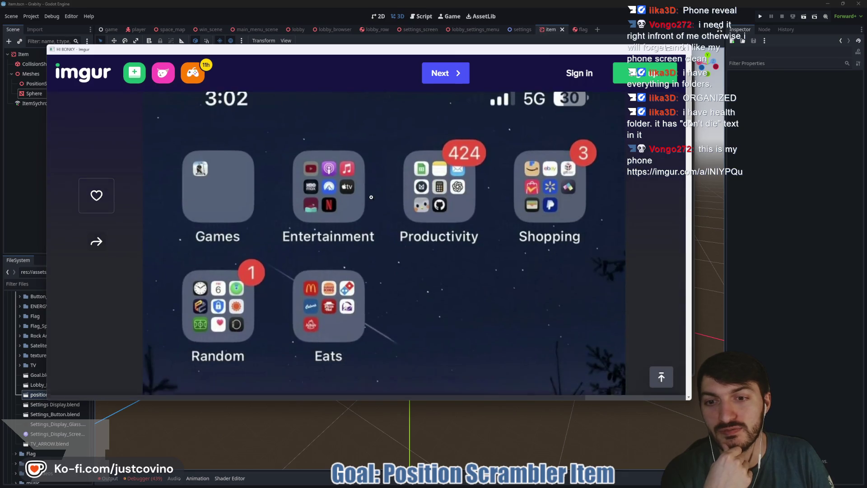
scroll(370, 199, "up", 1)
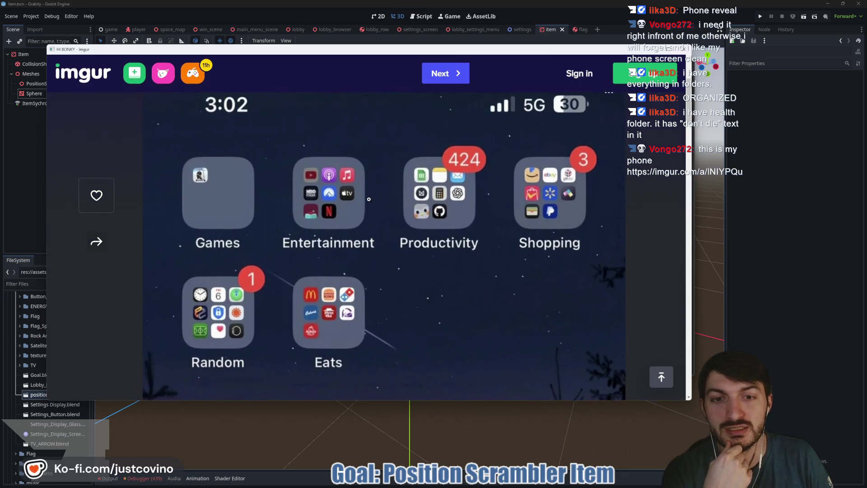
scroll(369, 199, "down", 3)
scroll(369, 200, "up", 3)
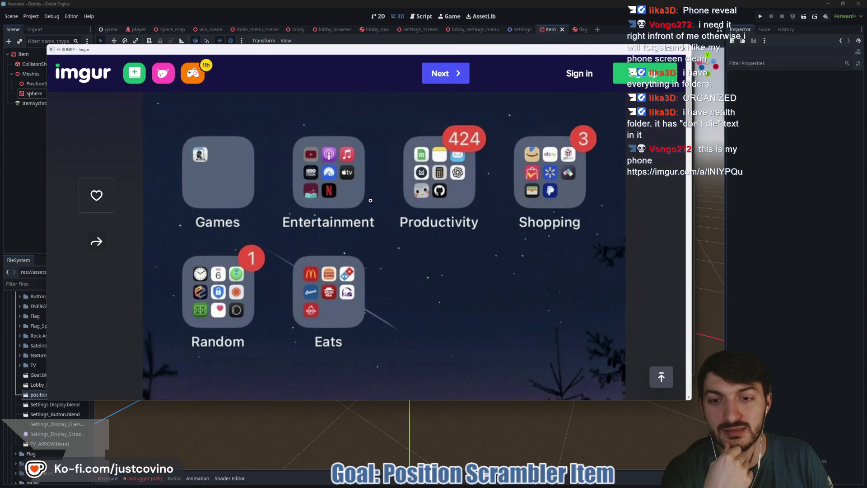
scroll(370, 200, "down", 1)
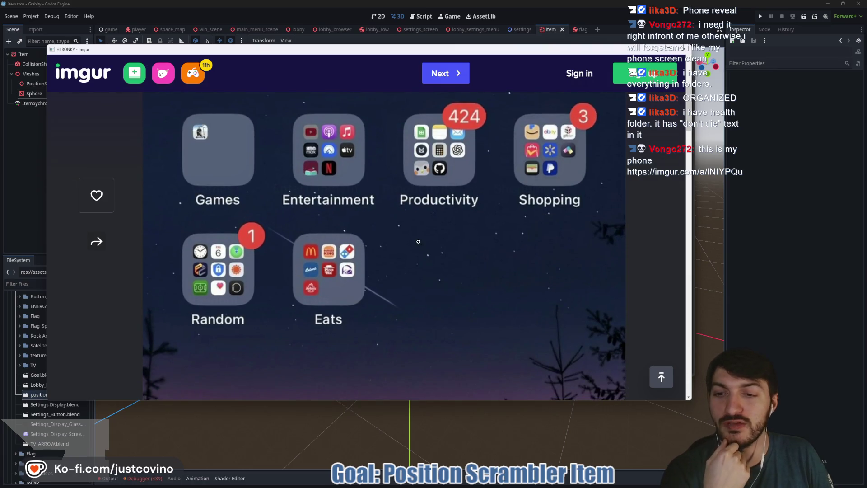
scroll(421, 241, "down", 10)
scroll(411, 241, "down", 10)
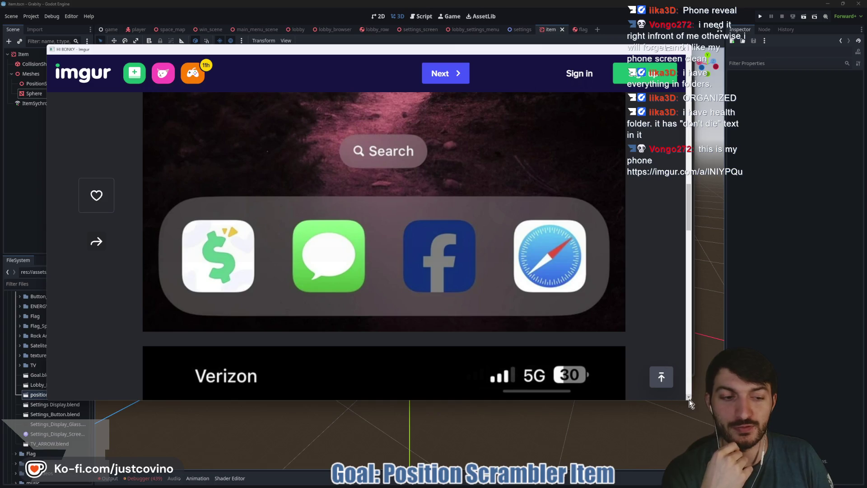
mouse_move(691, 406)
left_mouse_down()
mouse_move(759, 474)
mouse_move(686, 467)
left_mouse_up()
Step: Scroll the enlarged post down and back up to its top
scroll(422, 229, "down", 5)
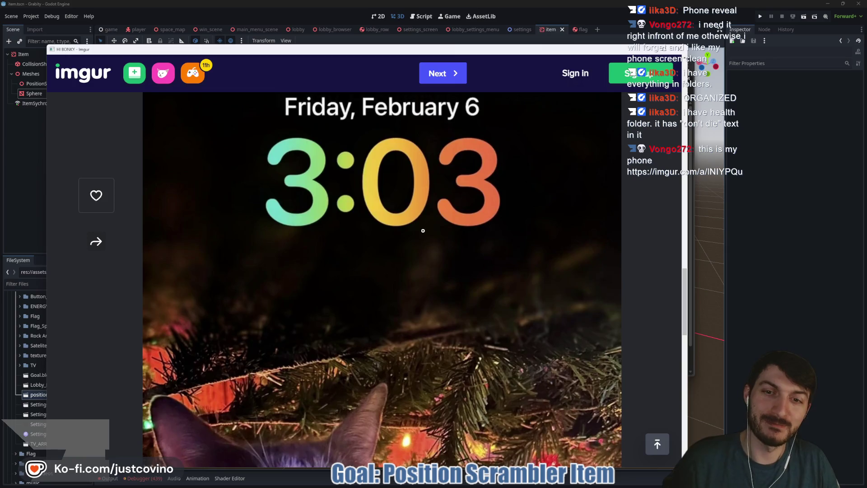
scroll(423, 230, "down", 3, "ctrl")
scroll(423, 231, "down", 1, "ctrl")
scroll(366, 257, "up", 6)
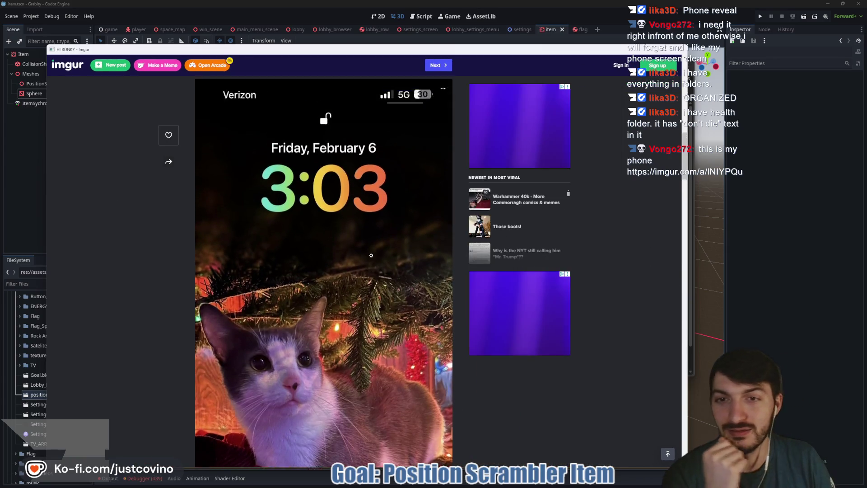
scroll(366, 257, "up", 8)
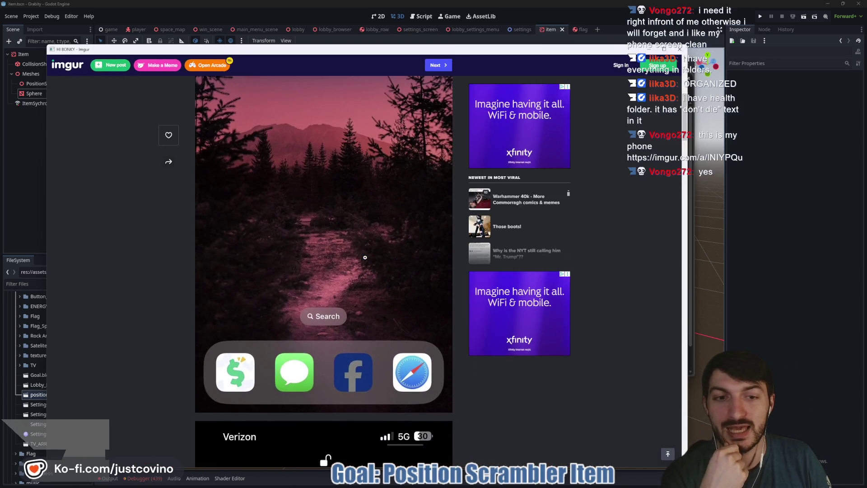
scroll(364, 257, "down", 12)
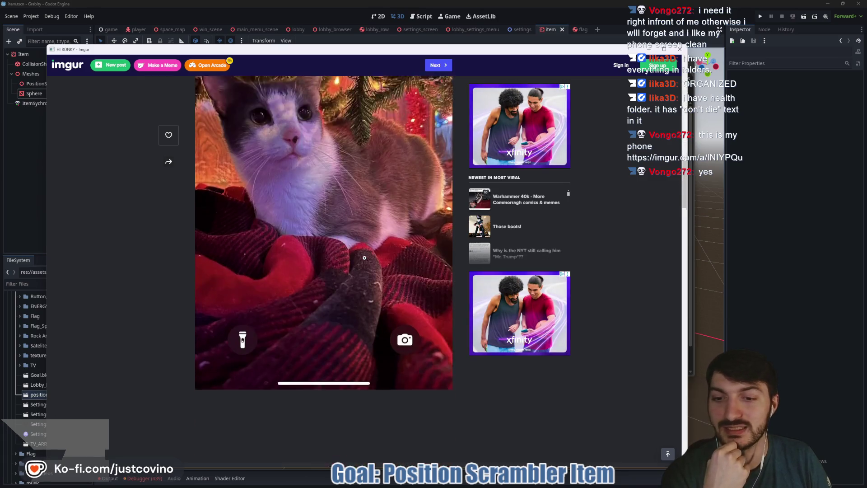
scroll(364, 257, "up", 6)
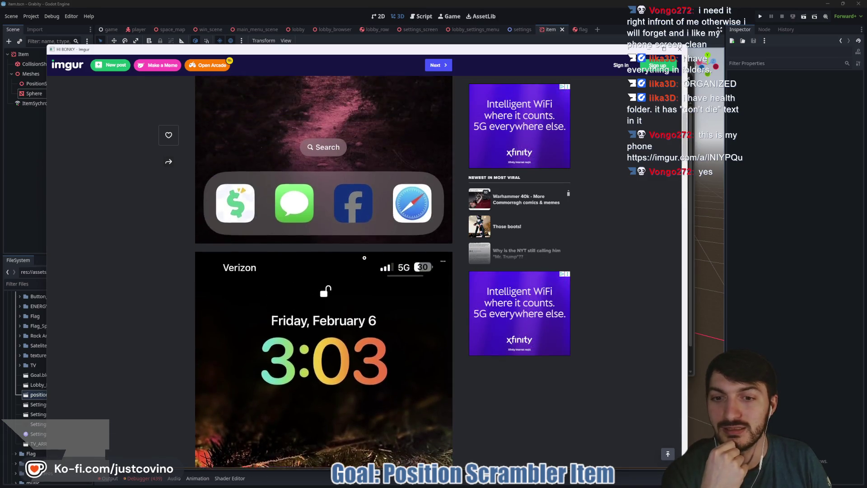
scroll(364, 257, "up", 3)
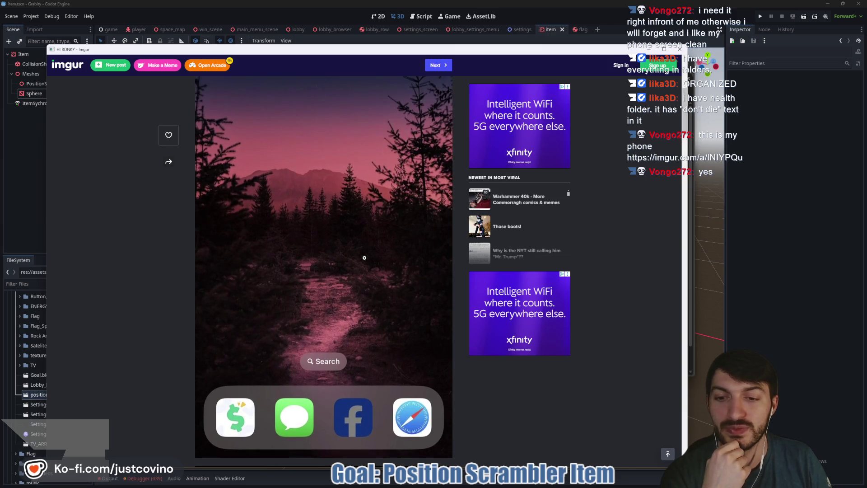
scroll(363, 257, "down", 1)
scroll(363, 257, "up", 8)
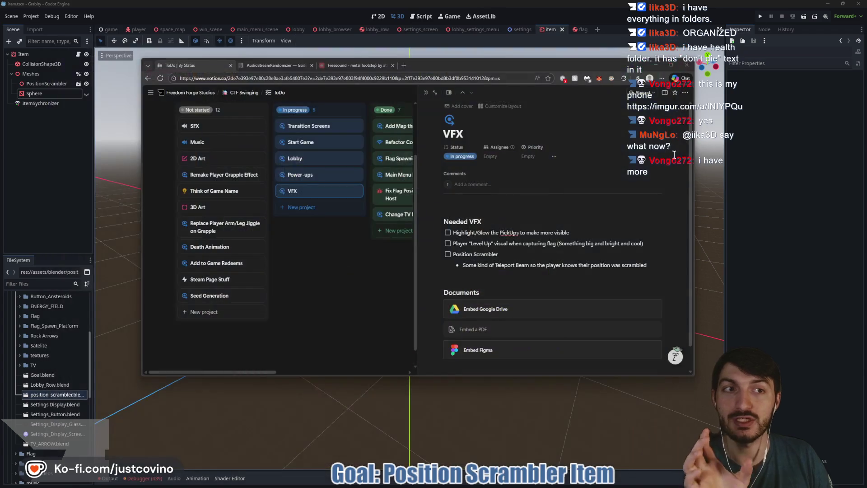
Step: Close the Imgur post and open the Power-ups card from the ToDo board
left_click(679, 48)
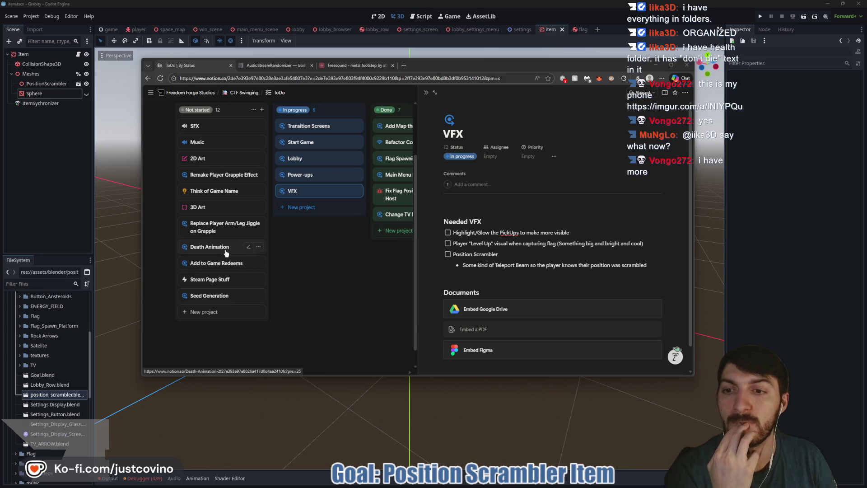
left_click(311, 180)
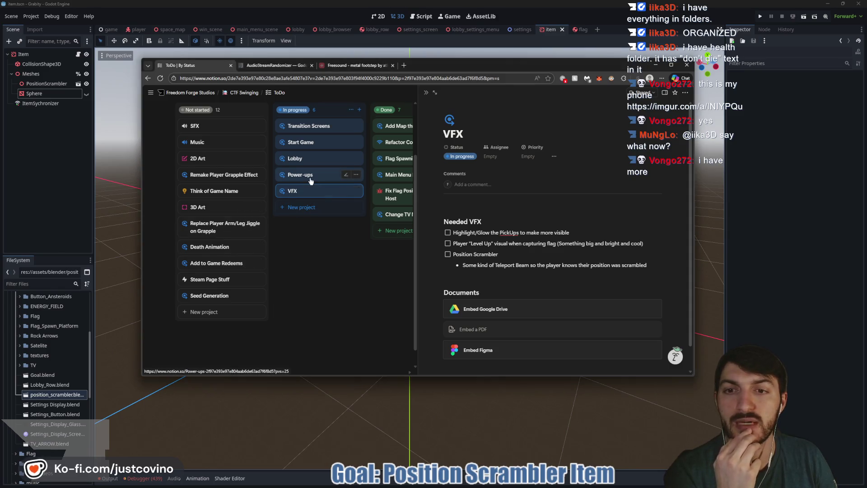
scroll(504, 249, "down", 1)
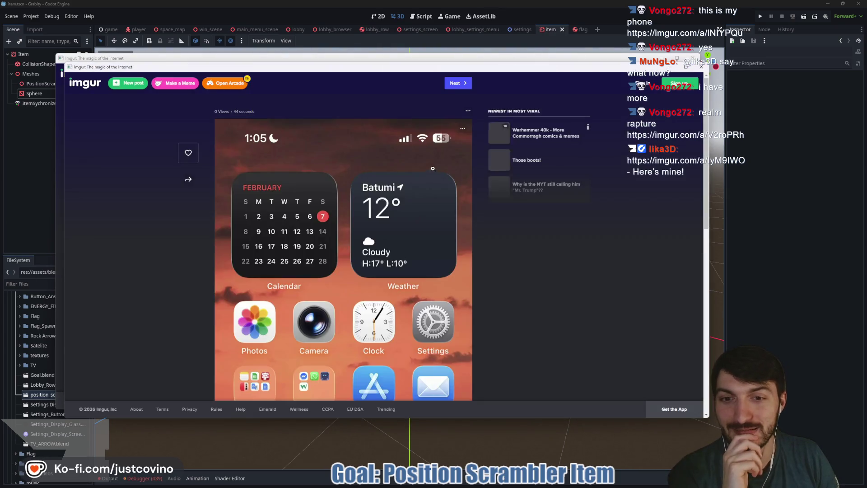
Step: Scroll the Imgur screenshots and close both posts to reveal Power-ups' Pick-up Ideas
scroll(373, 209, "down", 2)
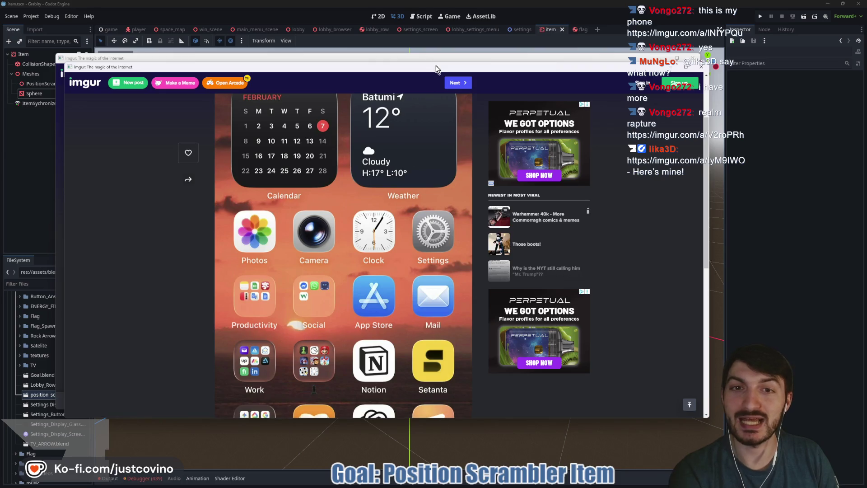
scroll(436, 73, "down", 2)
left_click(688, 61)
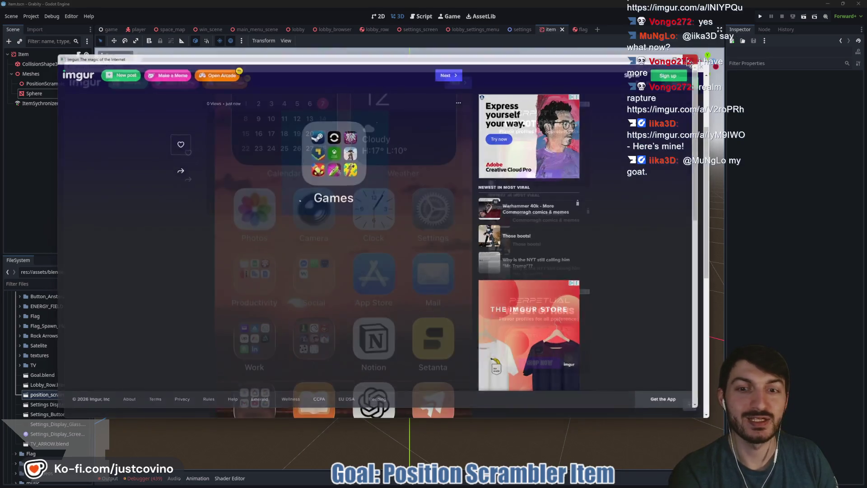
scroll(400, 308, "down", 3)
scroll(400, 308, "up", 1)
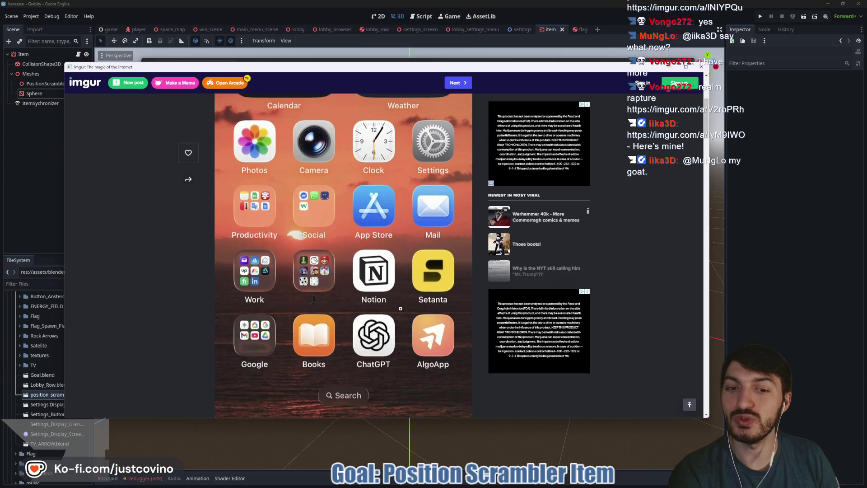
scroll(400, 309, "up", 1)
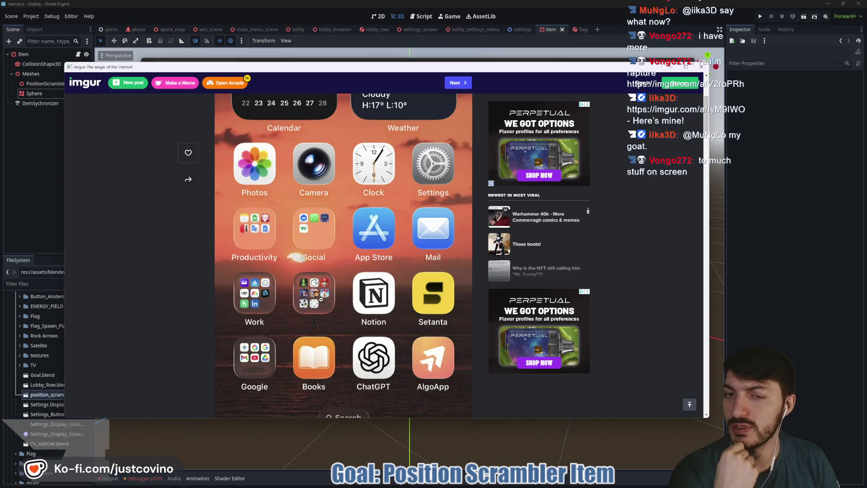
scroll(319, 299, "down", 2)
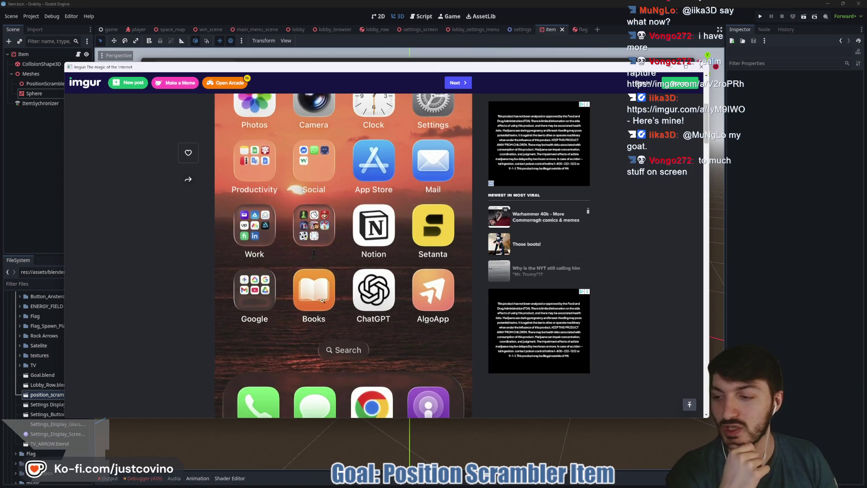
scroll(318, 302, "up", 2)
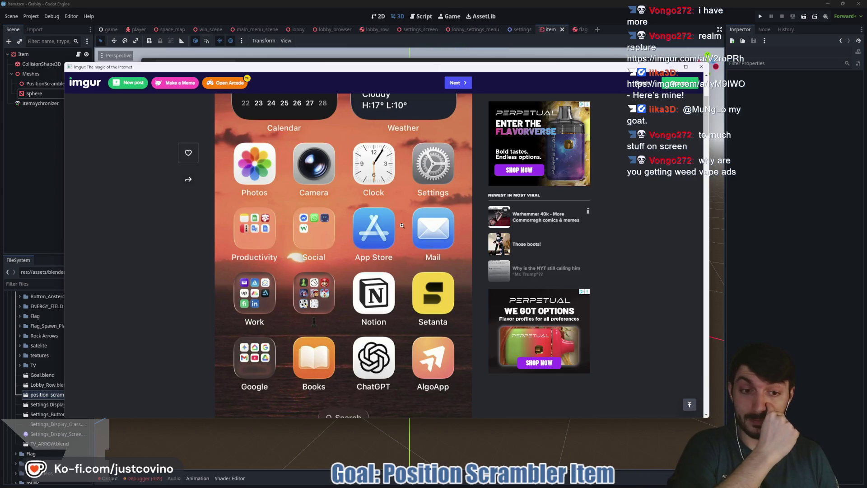
left_click(700, 69)
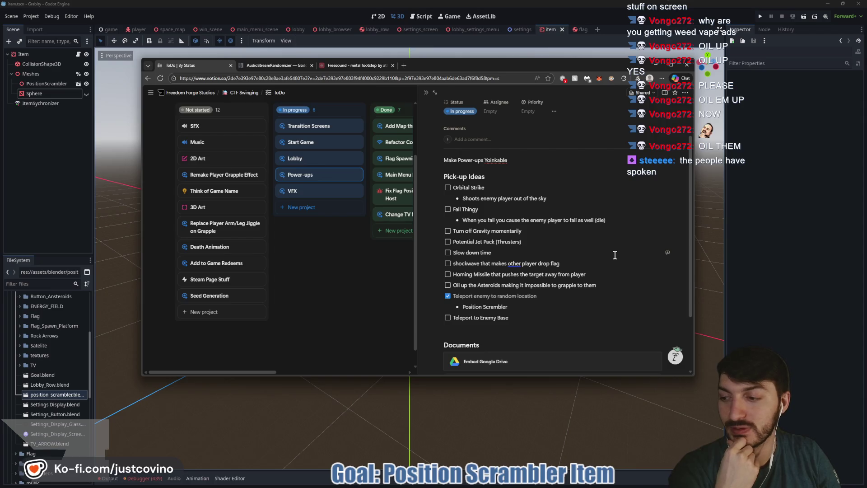
Step: Bring the Godot editor forward and orbit around the glowing Position Scrambler sphere
left_click(753, 268)
left_click_drag(523, 238, 551, 238)
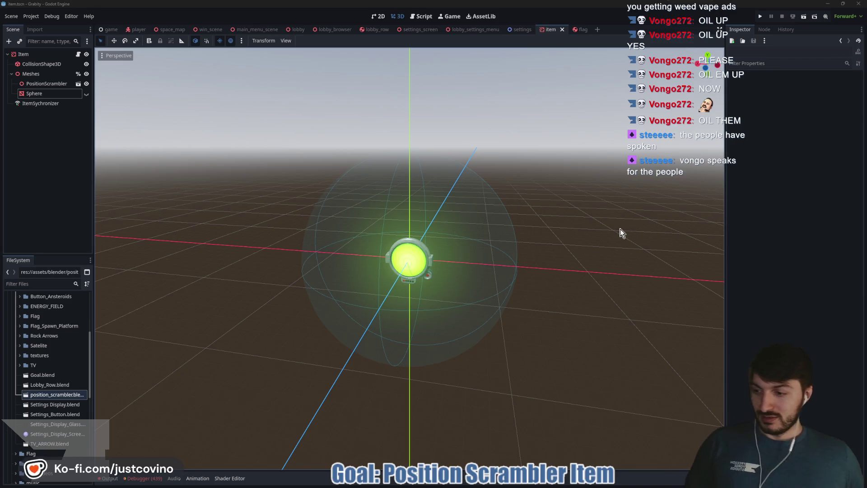
Step: Snap to front view and filter the FileSystem panel by 'sat'
key("KP_4")
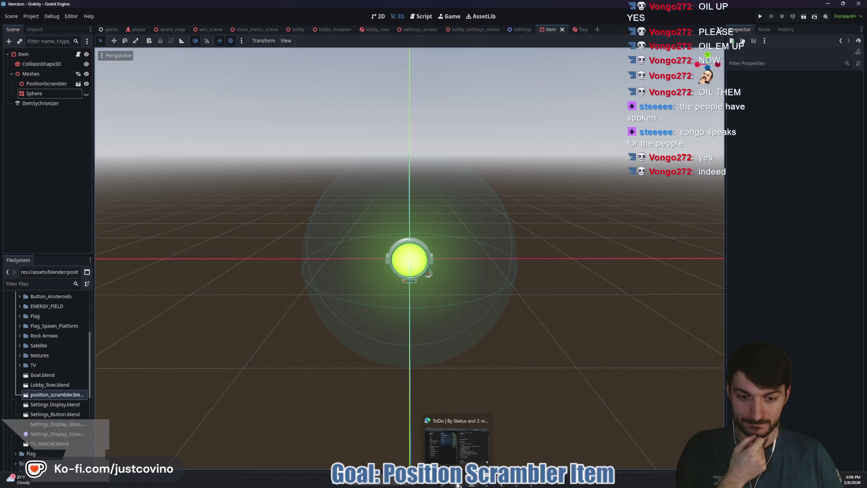
left_click(457, 484)
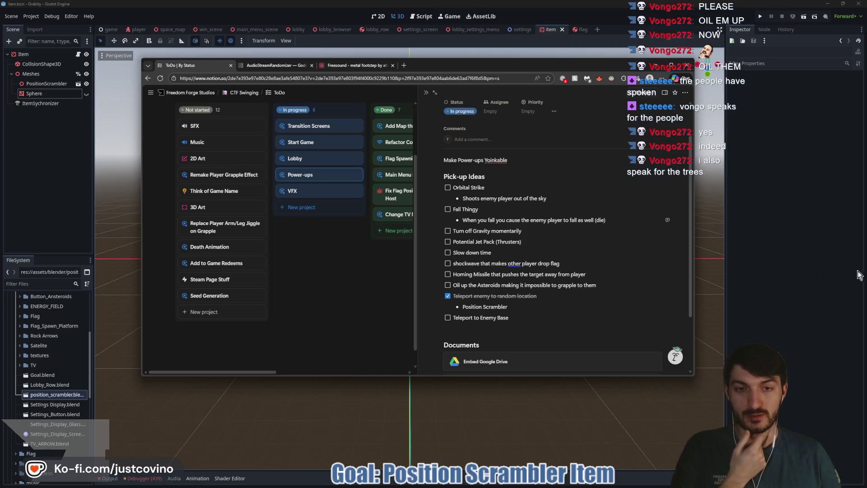
left_click(830, 260)
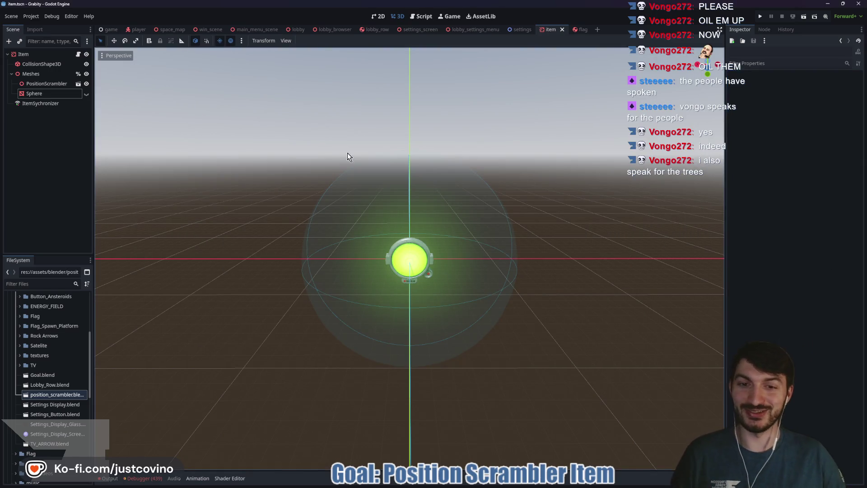
left_click(39, 283)
type("sat")
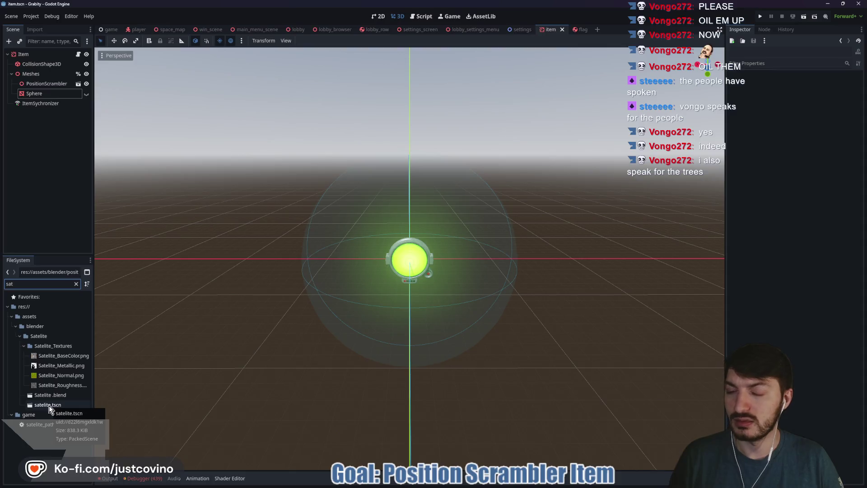
double_click(49, 404)
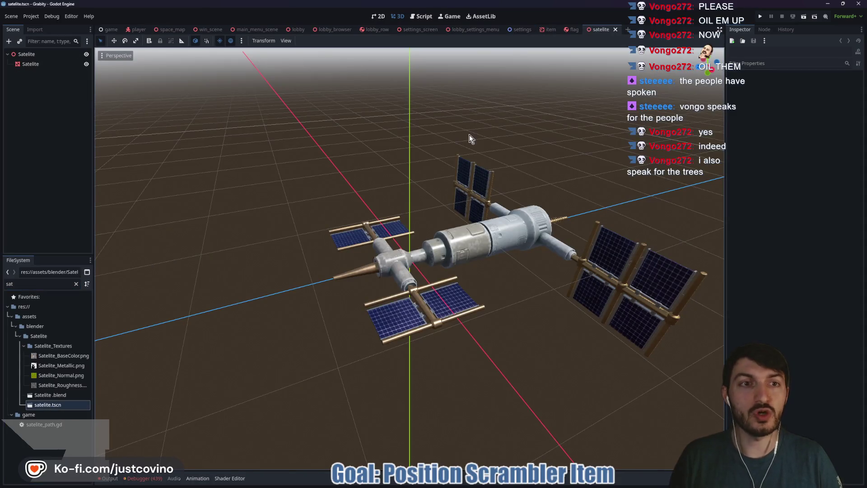
left_click(551, 28)
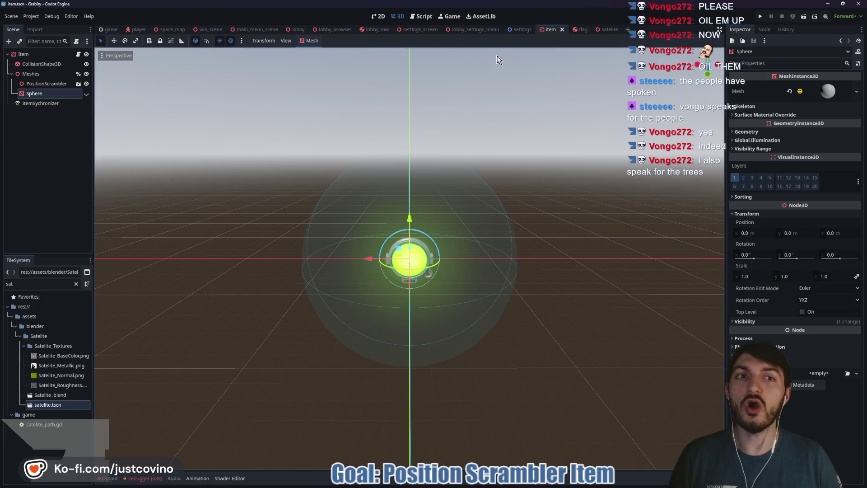
left_click(41, 73)
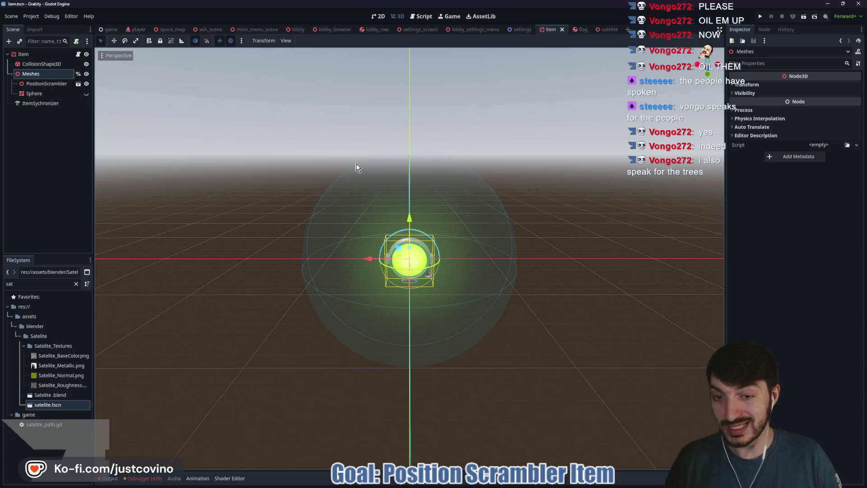
key("ctrl+shift+a")
type("sat")
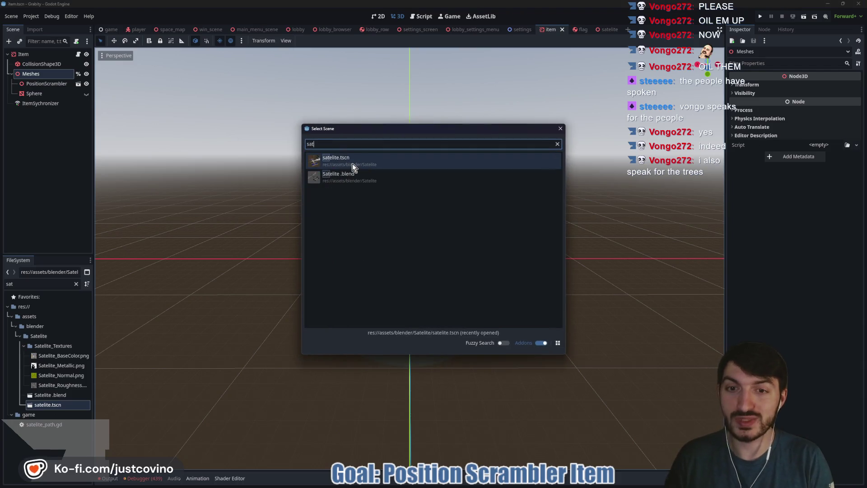
double_click(352, 164)
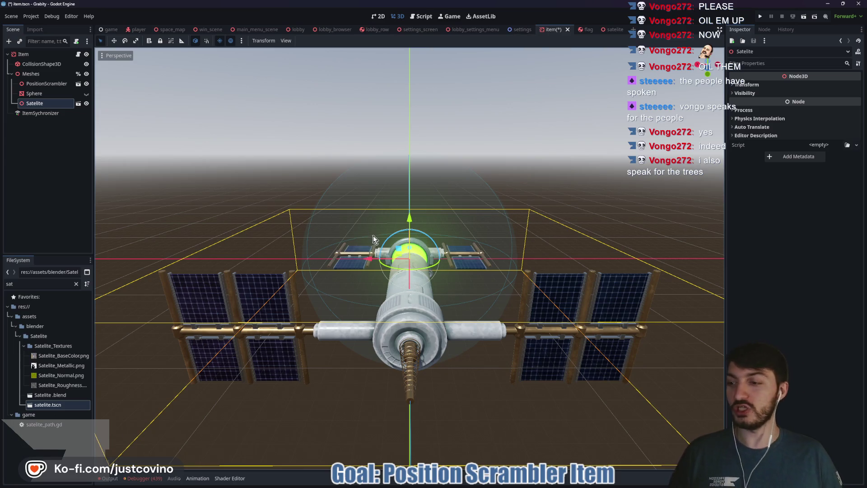
mouse_move(382, 240)
left_mouse_down()
mouse_move(487, 259)
mouse_move(375, 258)
left_mouse_up()
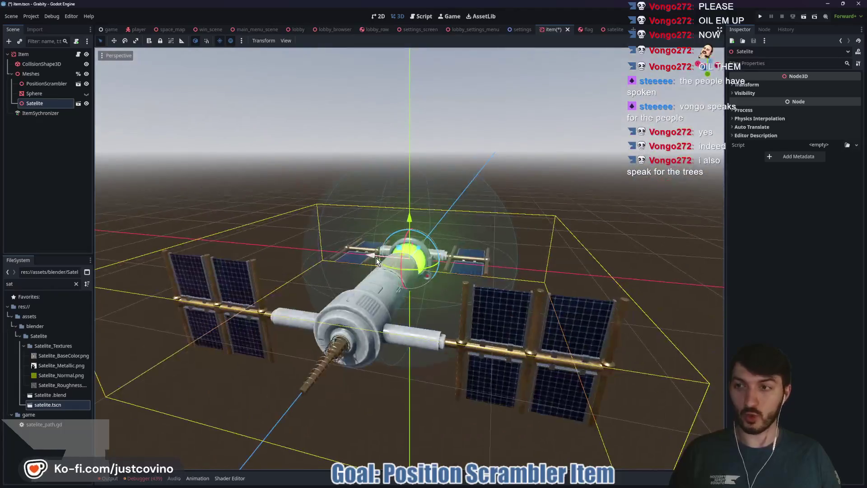
Step: Scale the satellite to 0.25, rotate it -90° on X, raise it to 0.924 m, and save
left_click(746, 85)
left_click(754, 146)
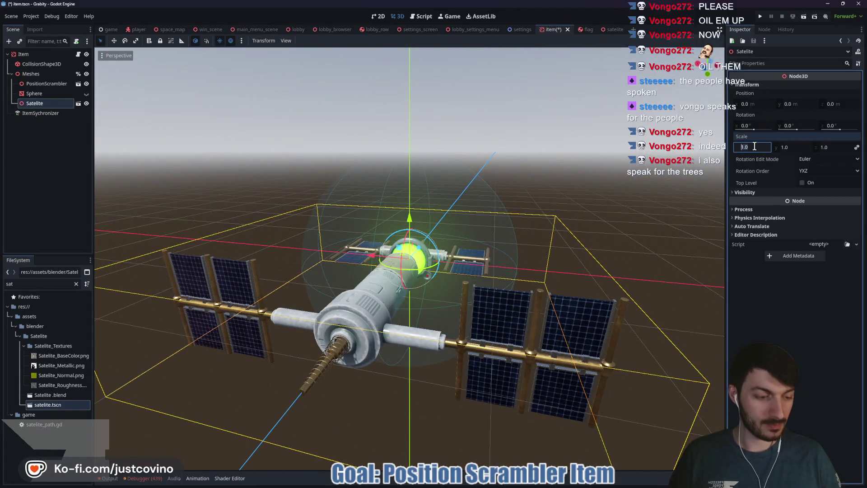
type("25")
key("Return")
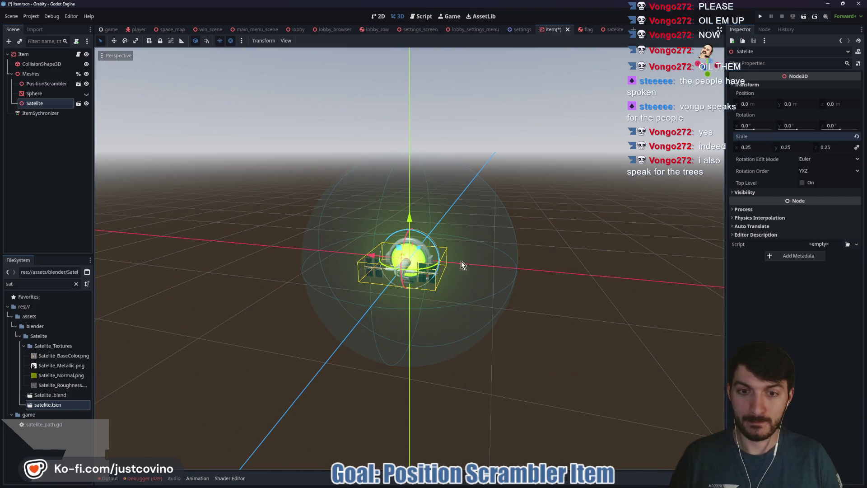
left_click_drag(408, 271, 404, 265)
left_click_drag(410, 219, 411, 210)
mouse_move(491, 254)
left_mouse_down()
mouse_move(316, 239)
mouse_move(521, 218)
mouse_move(517, 238)
mouse_move(499, 246)
left_mouse_up()
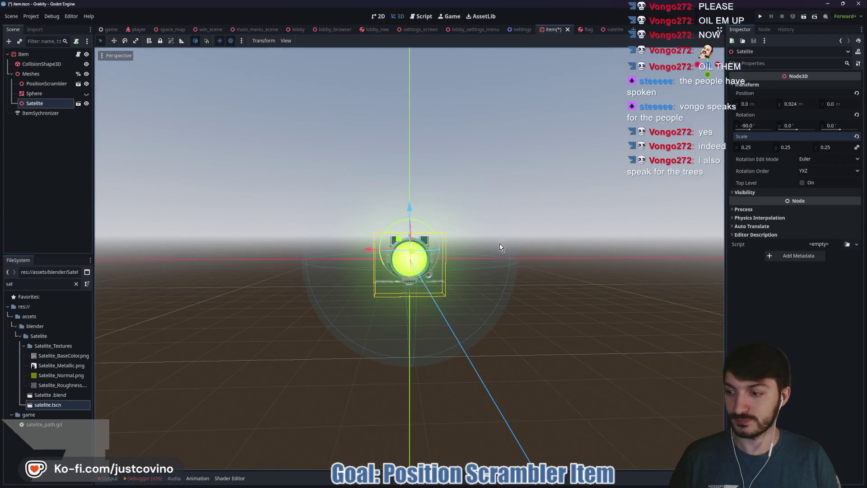
key("ctrl+s")
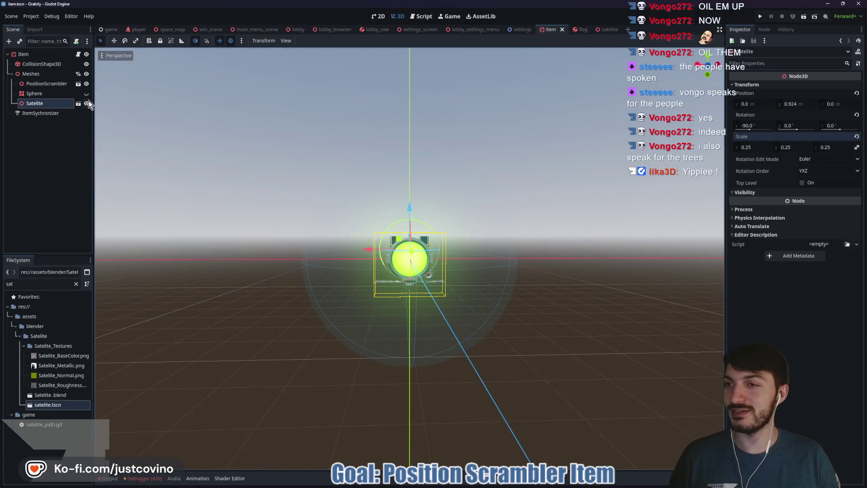
Step: Rename the satellite node to OrbitalStrike and save the scene
double_click(51, 103)
type("OrbitalStr")
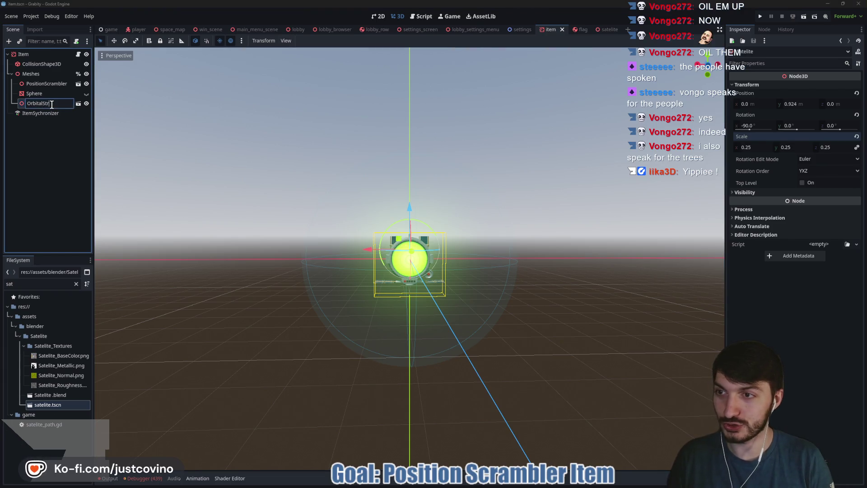
type("ike")
key("Return")
key("ctrl+s")
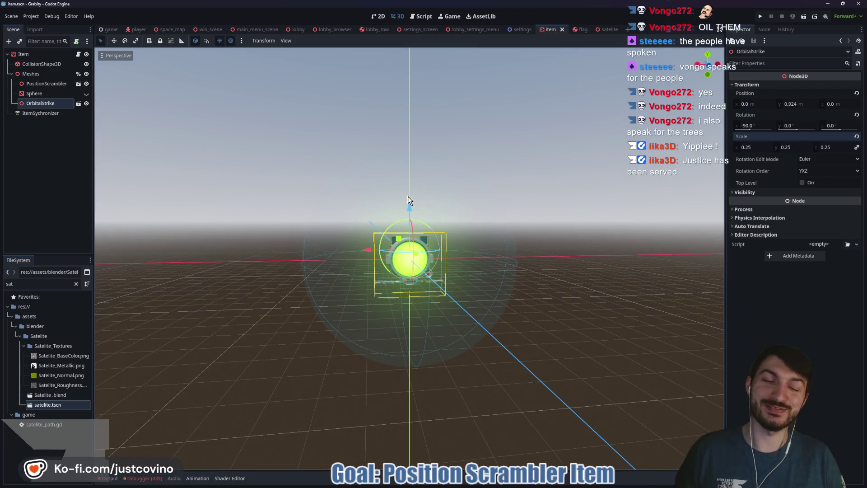
Step: Hide the PositionScrambler mesh and zoom in on the OrbitalStrike satellite
left_click(87, 84)
scroll(464, 286, "up", 6)
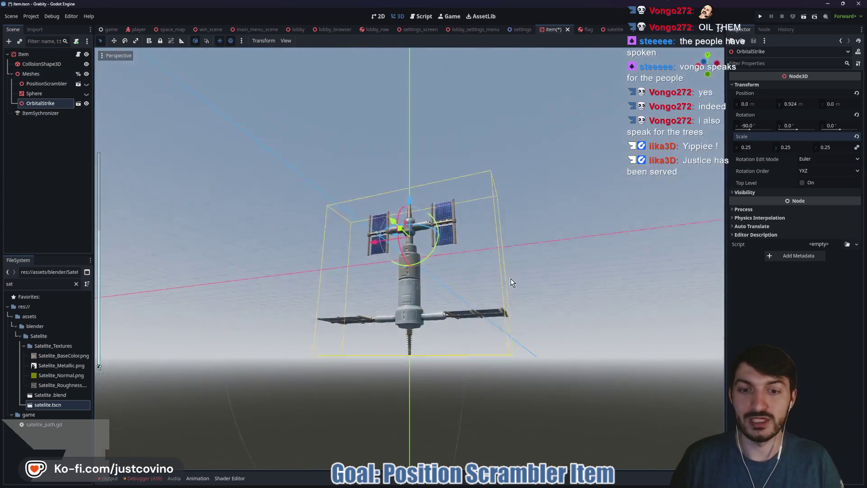
mouse_move(510, 282)
left_mouse_down()
mouse_move(448, 237)
mouse_move(491, 305)
mouse_move(552, 310)
mouse_move(432, 290)
mouse_move(417, 271)
mouse_move(463, 284)
left_mouse_up()
scroll(542, 301, "down", 3)
scroll(461, 296, "down", 4)
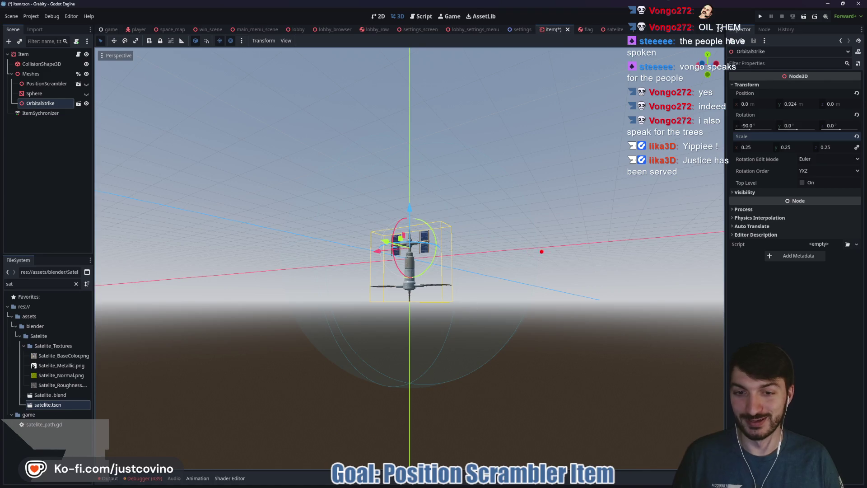
Step: Sketch an orbit arc and spiralling strike beam around the satellite, then clear it
mouse_move(639, 271)
left_mouse_down()
mouse_move(530, 167)
mouse_move(454, 131)
mouse_move(345, 113)
left_mouse_up()
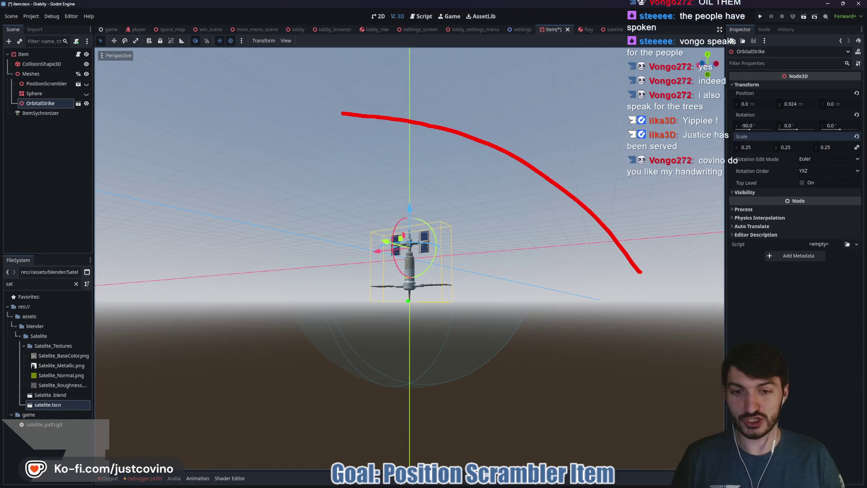
mouse_move(402, 301)
left_mouse_down()
mouse_move(412, 299)
mouse_move(436, 465)
mouse_move(307, 482)
left_mouse_up()
mouse_move(404, 461)
left_mouse_down()
mouse_move(327, 412)
mouse_move(429, 310)
left_mouse_up()
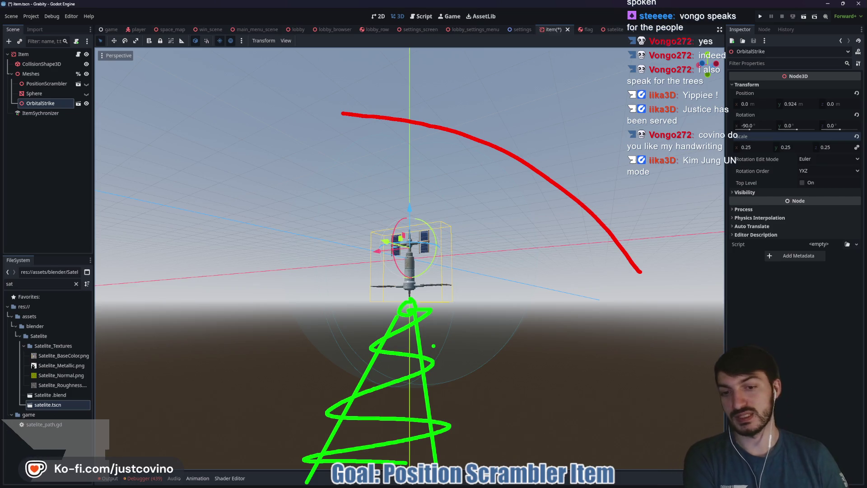
mouse_move(444, 368)
left_mouse_down()
mouse_move(302, 358)
mouse_move(452, 419)
mouse_move(435, 409)
left_mouse_up()
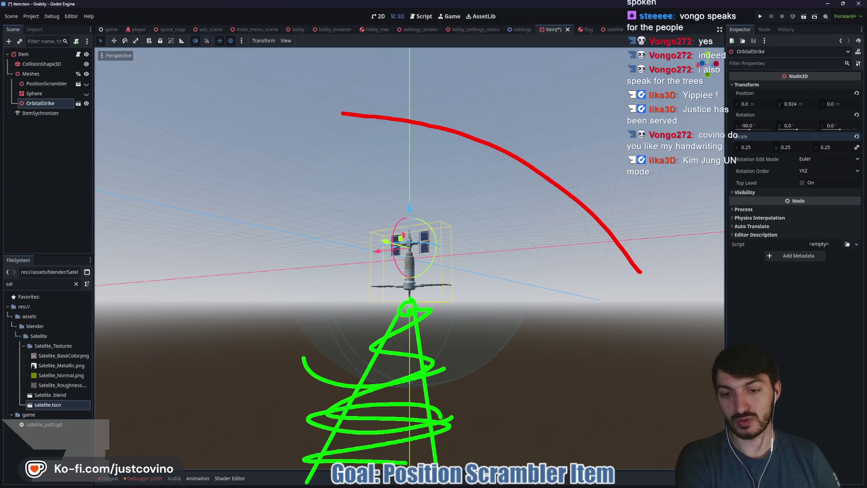
left_click_drag(318, 375, 444, 368)
mouse_move(439, 405)
left_mouse_down()
mouse_move(406, 457)
mouse_move(436, 440)
left_mouse_up()
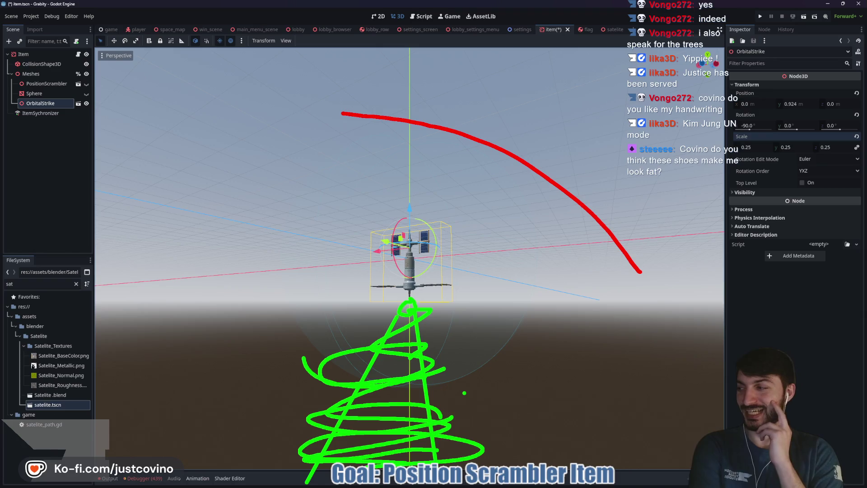
key("Escape")
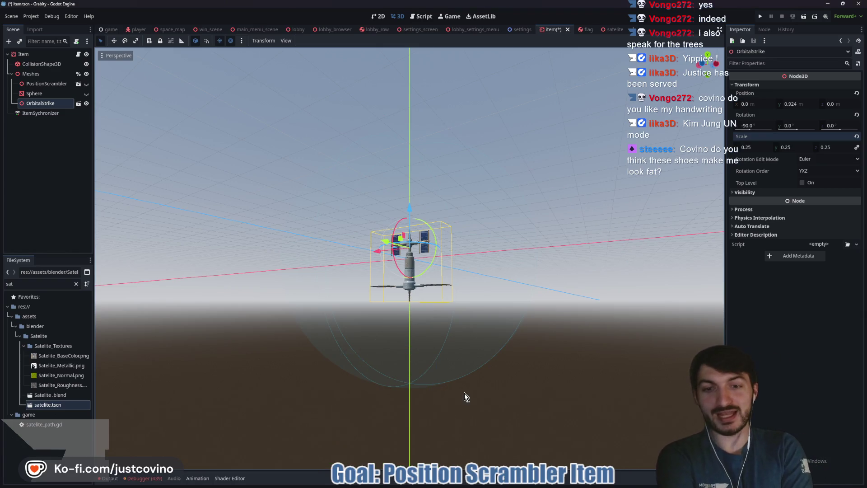
Step: Delete the Sphere node and save the item scene and item.gd
left_click(51, 96)
key("Delete")
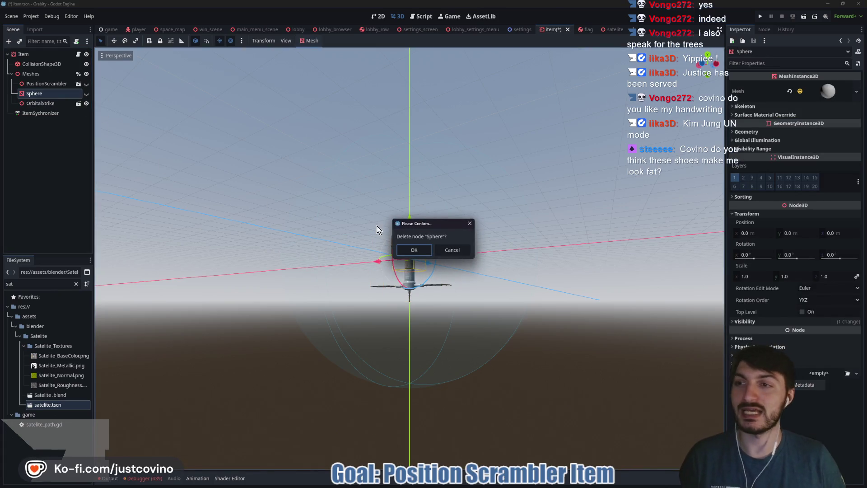
left_click(410, 250)
key("ctrl+s")
left_click(78, 54)
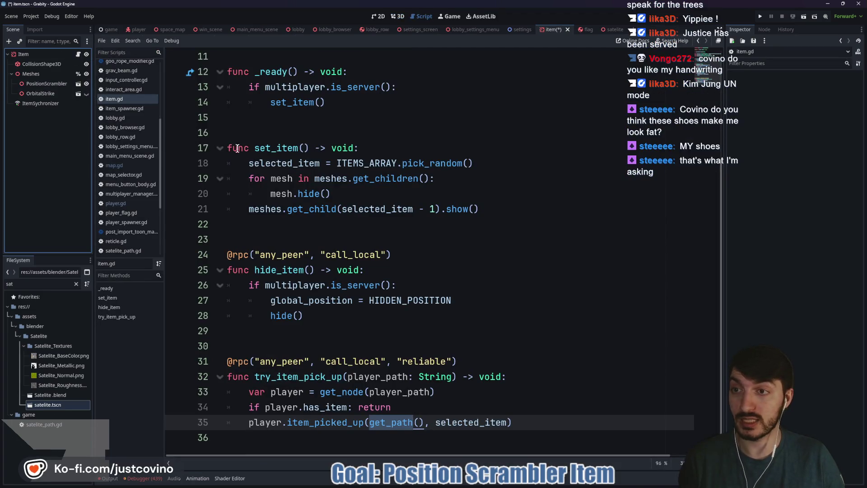
left_click(315, 131)
key("ctrl+s")
scroll(405, 183, "up", 3)
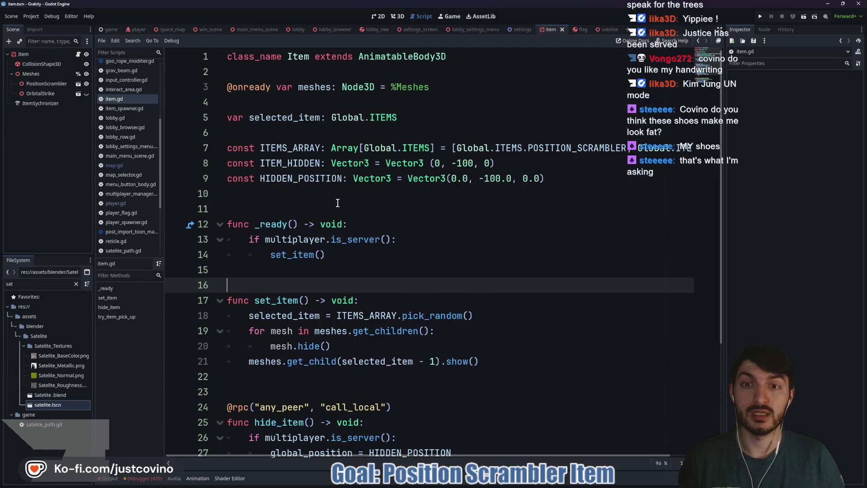
Step: Replace SPHERE with ORBITAL_STRIKE in global.gd's ITEMS enum and save
left_click(407, 148, "ctrl")
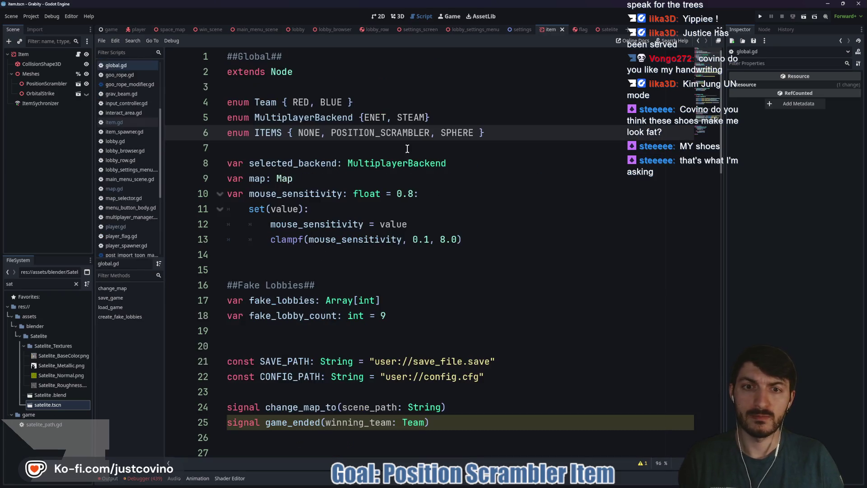
left_click_drag(440, 133, 468, 132)
type("ORBI")
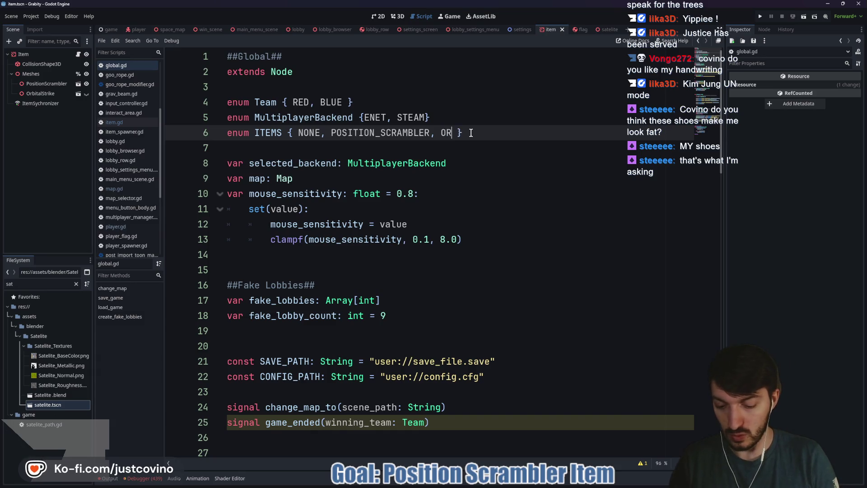
type("TAL_STRIKE")
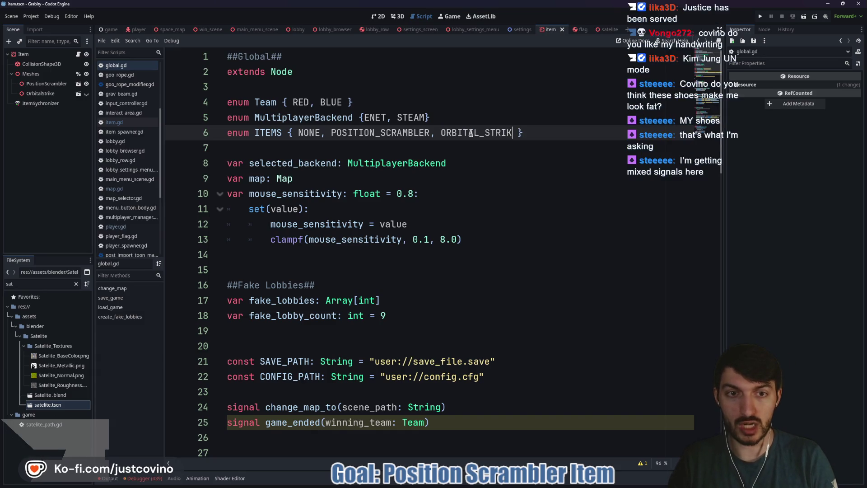
left_click(454, 148)
key("ctrl+s")
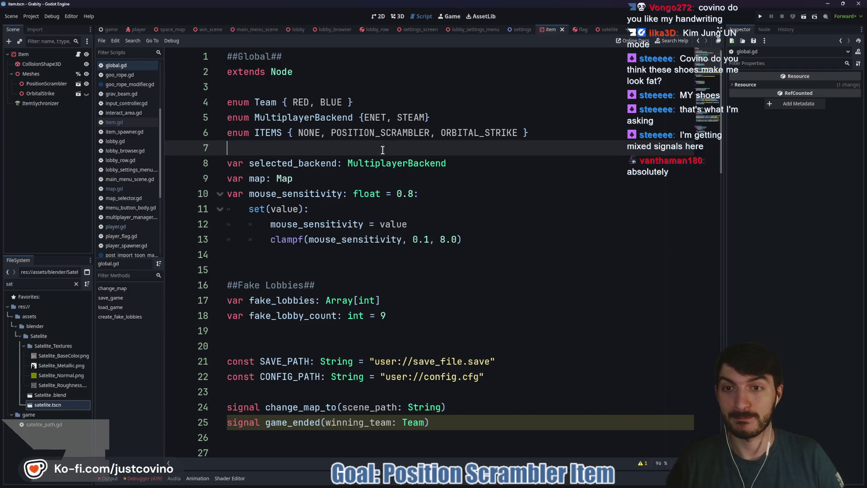
Step: Replace SPHERE with ORBITAL_STRIKE in item.gd's ITEMS_ARRAY and save
left_click(79, 54)
scroll(563, 154, "right", 2)
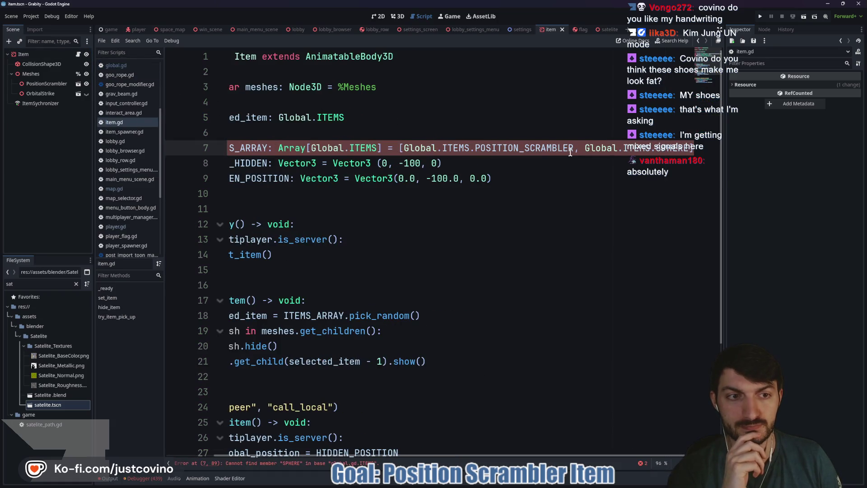
double_click(687, 145)
type("ORBITAL_STRIKE")
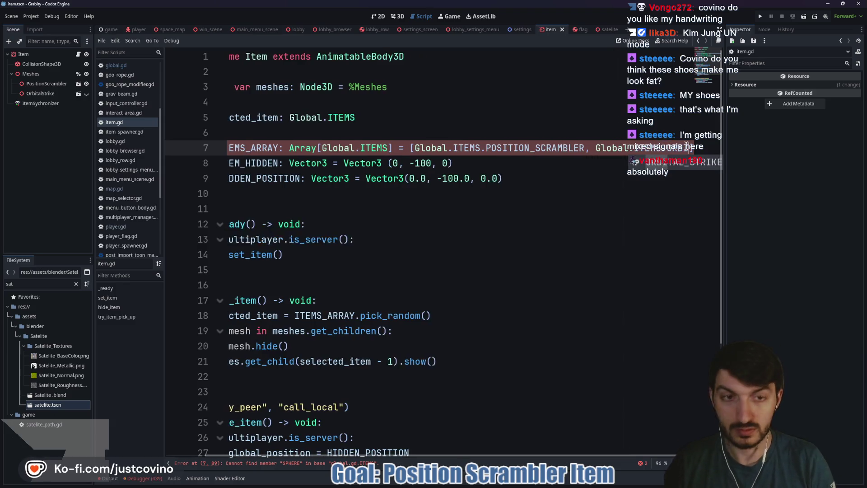
left_click(526, 174)
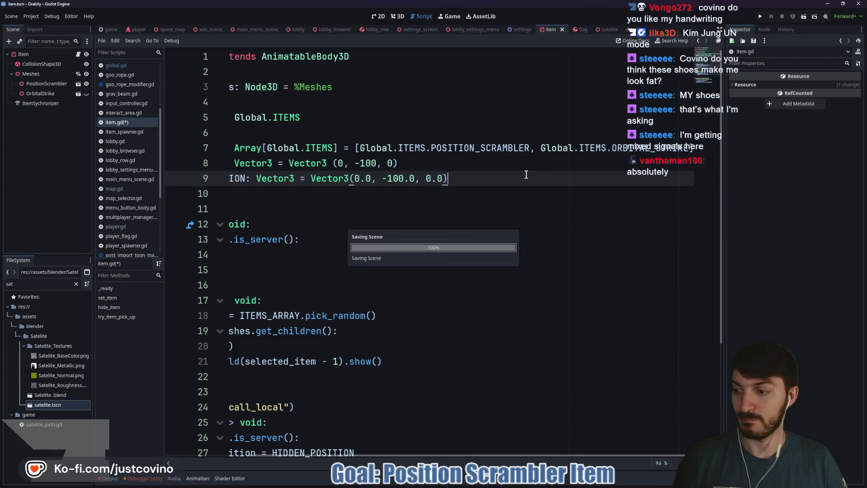
key("ctrl+s")
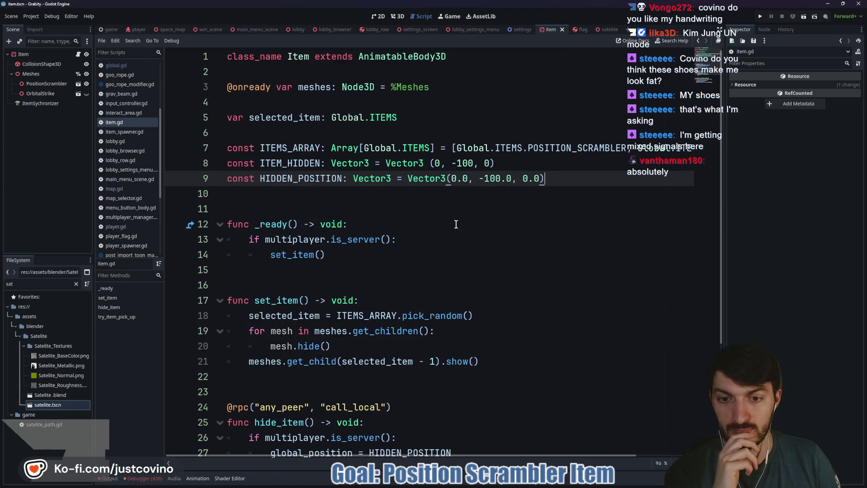
scroll(455, 223, "down", 2)
scroll(455, 223, "down", 2)
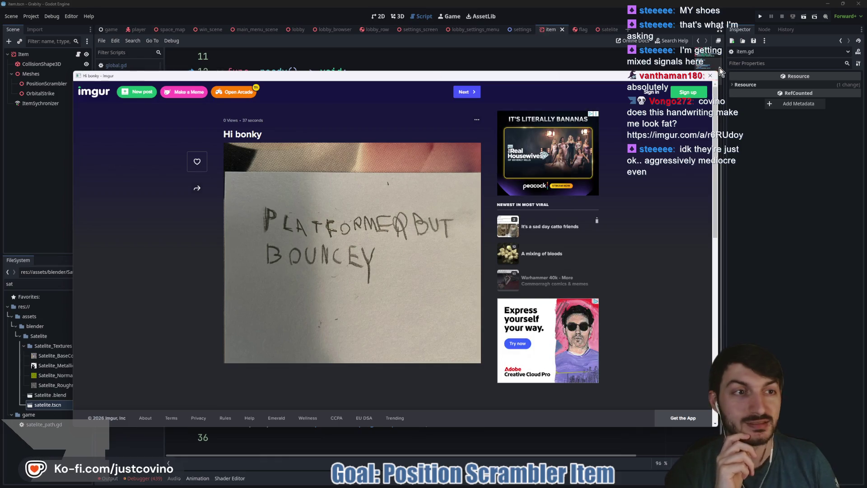
left_click(710, 75)
Step: Enlarge the handwritten 'PLATFORMER BUT BOUNCEY' note image and begin sketching a green P over it
left_click(382, 235)
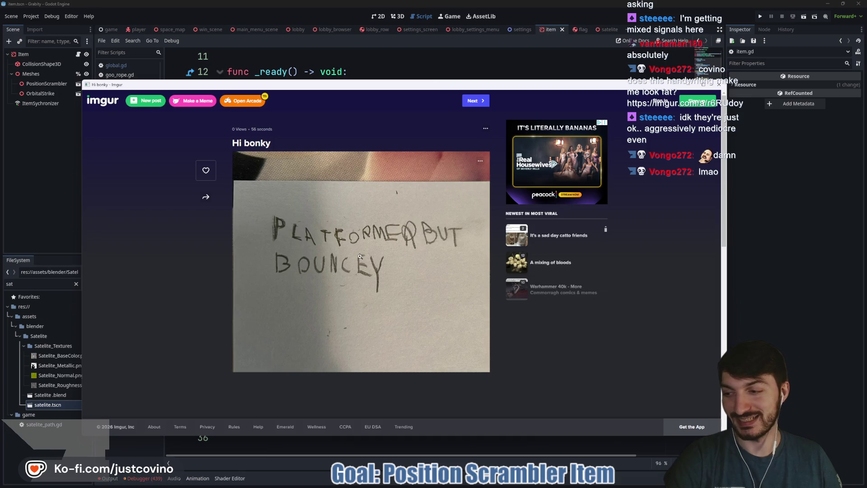
left_click(379, 265)
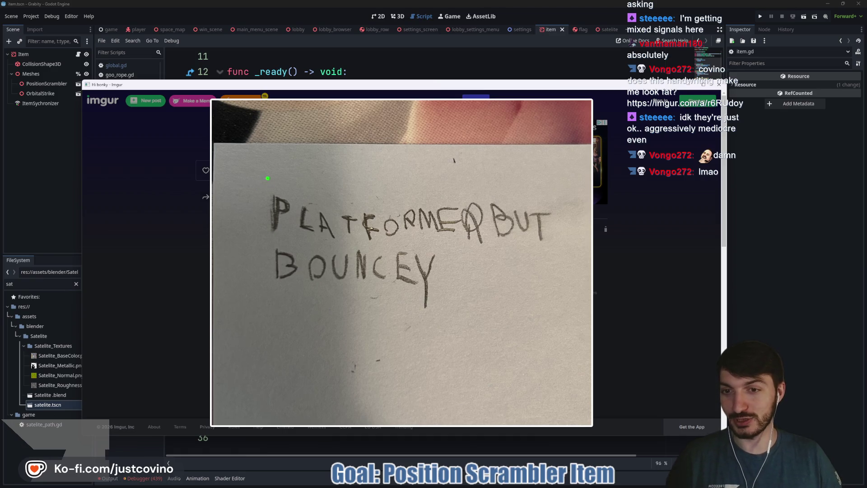
left_click_drag(269, 164, 270, 191)
Step: Write 'Platformer' in green over the photo, then undo the messy strokes
mouse_move(269, 161)
left_mouse_down()
mouse_move(281, 163)
mouse_move(272, 179)
mouse_move(295, 171)
mouse_move(291, 189)
left_mouse_up()
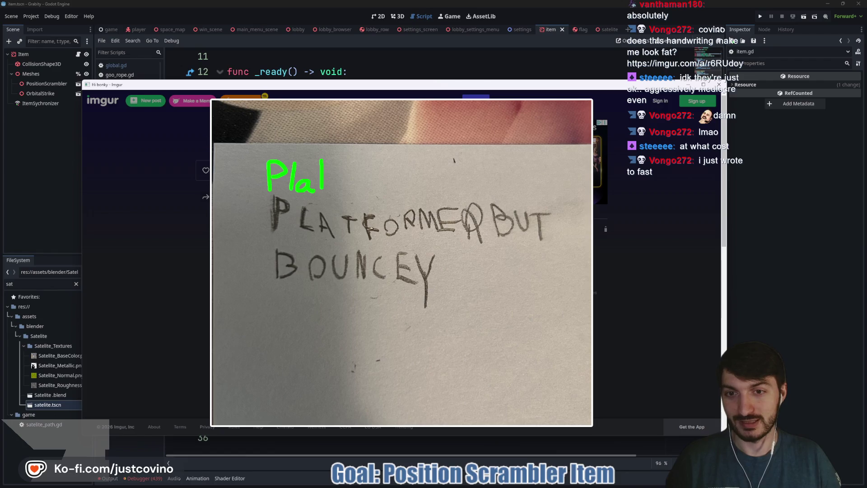
left_click_drag(355, 161, 336, 188)
left_click_drag(332, 177, 344, 176)
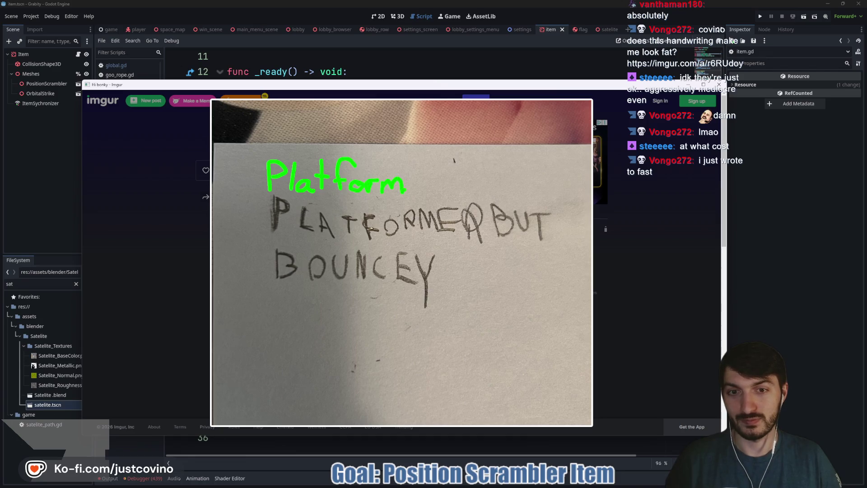
mouse_move(423, 183)
left_mouse_down()
mouse_move(421, 193)
mouse_move(431, 193)
mouse_move(451, 174)
mouse_move(496, 184)
mouse_move(479, 189)
left_mouse_up()
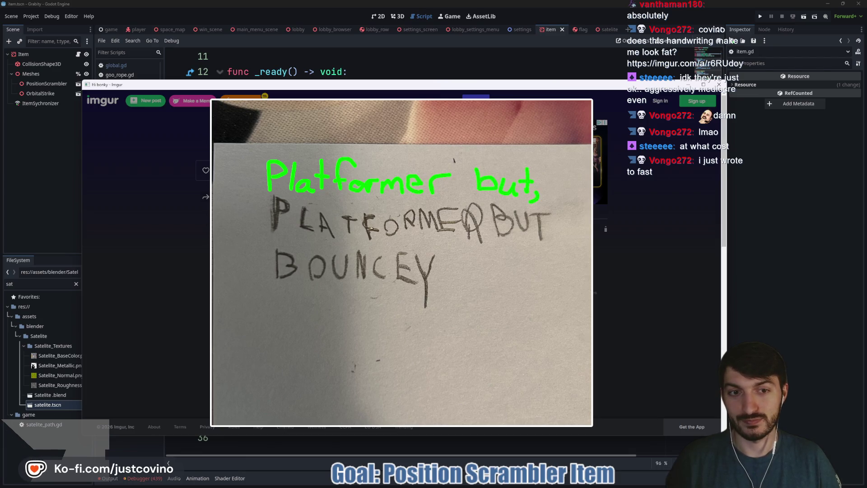
mouse_move(280, 300)
left_mouse_down()
mouse_move(282, 329)
mouse_move(305, 313)
mouse_move(281, 328)
mouse_move(326, 319)
left_mouse_up()
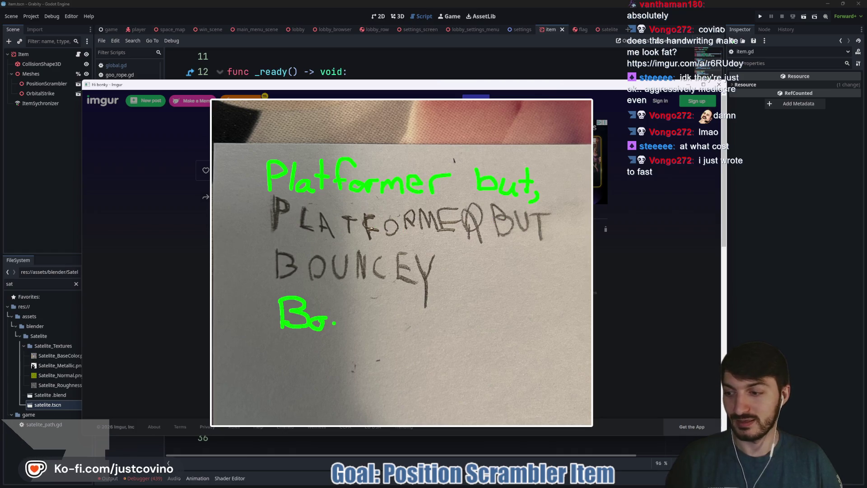
key("ctrl+z")
key("ctrl+z")
key("ctrl+z")
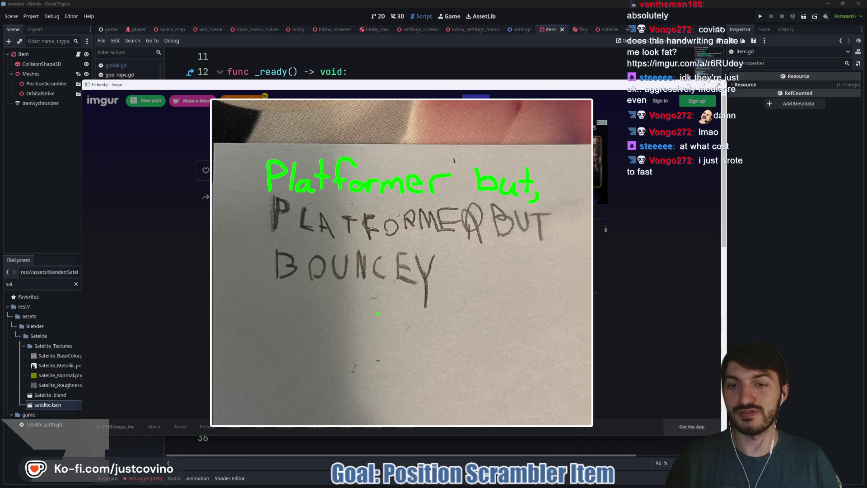
key("ctrl+z")
key("ctrl+z")
key("ctrl+z")
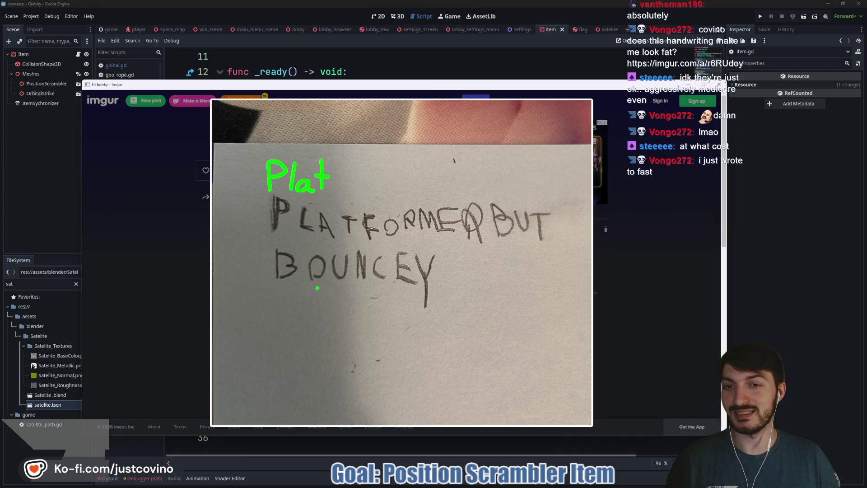
key("ctrl+z")
key("ctrl+z")
key("ctrl+z")
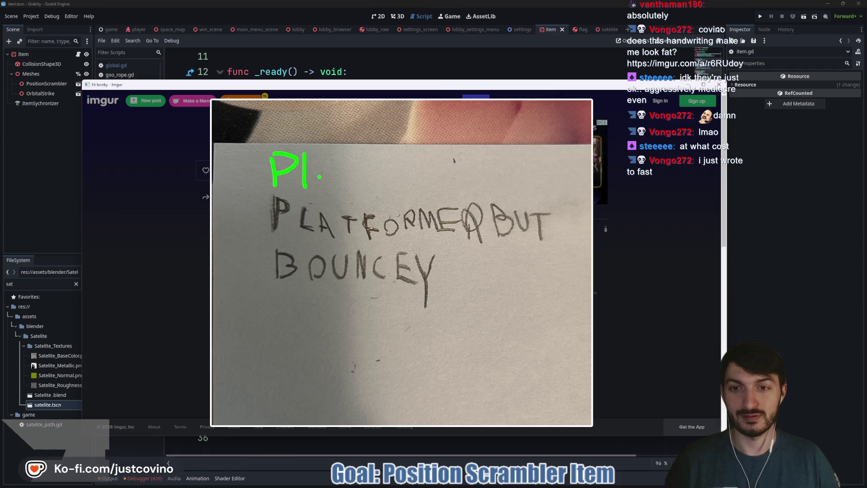
Step: Rewrite 'Platformer but Bouncey' in green, then clear the annotations and close Imgur
left_click_drag(340, 157, 342, 187)
mouse_move(370, 151)
left_mouse_down()
mouse_move(363, 186)
mouse_move(374, 168)
mouse_move(427, 189)
left_mouse_up()
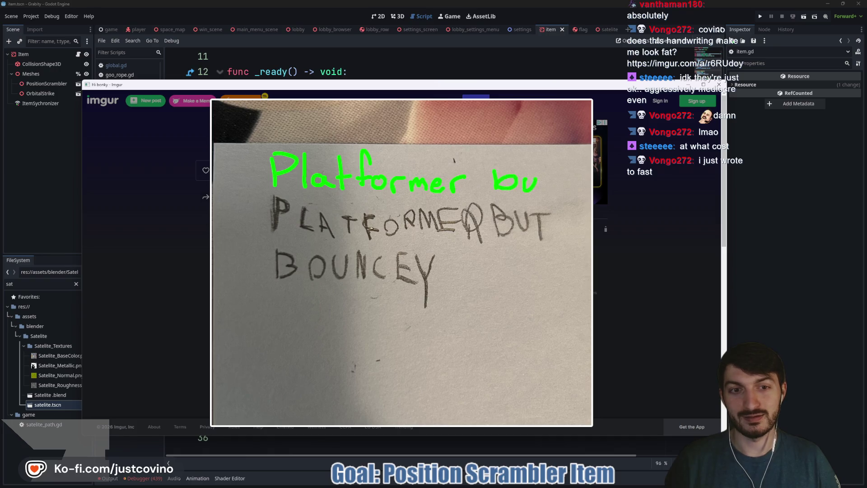
left_click_drag(540, 173, 561, 169)
mouse_move(296, 302)
left_mouse_down()
mouse_move(298, 329)
mouse_move(348, 318)
mouse_move(437, 329)
left_mouse_up()
left_click_drag(449, 320, 465, 317)
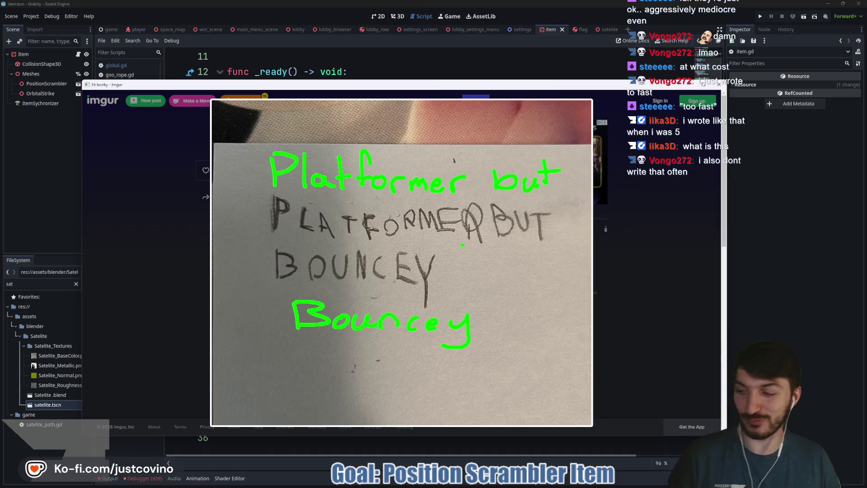
key("Escape")
left_click(719, 85)
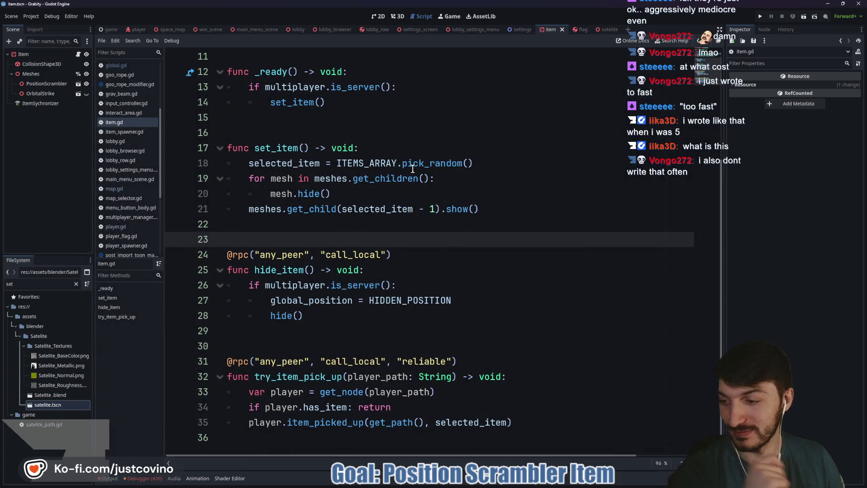
Step: Look over item.gd's set_item lines, then switch to the player scene's player.gd
mouse_move(392, 168)
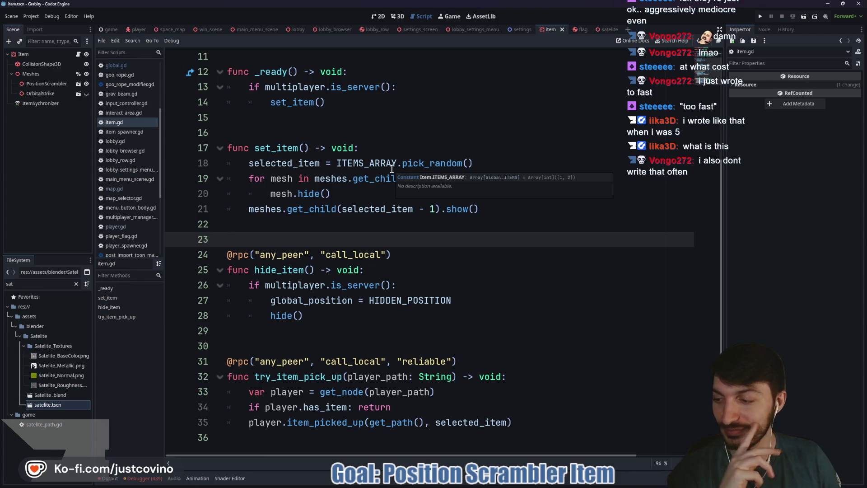
left_click(337, 225)
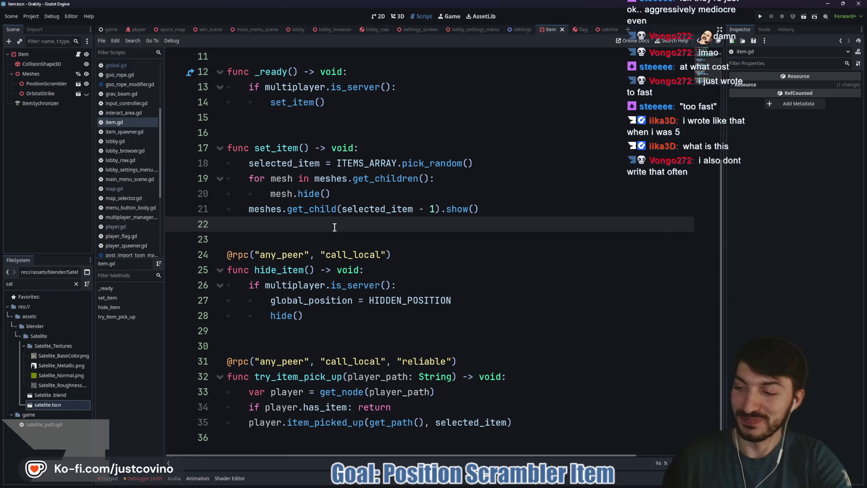
key("Down")
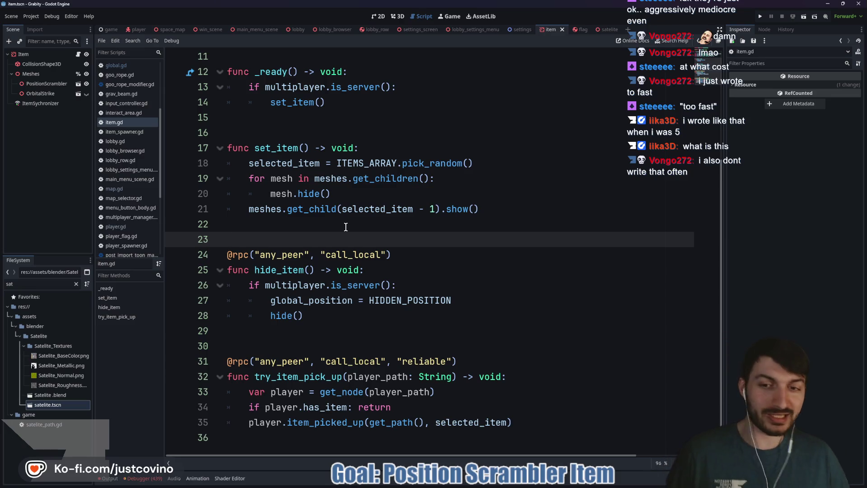
left_click(346, 226)
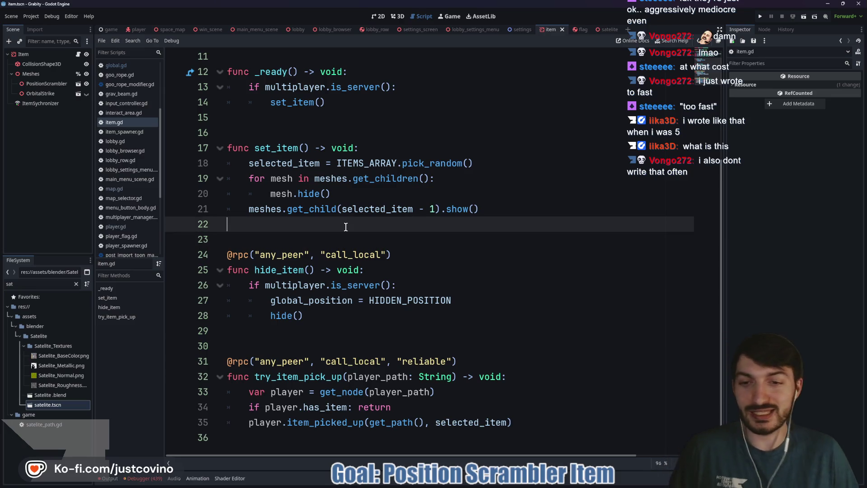
left_click(256, 335)
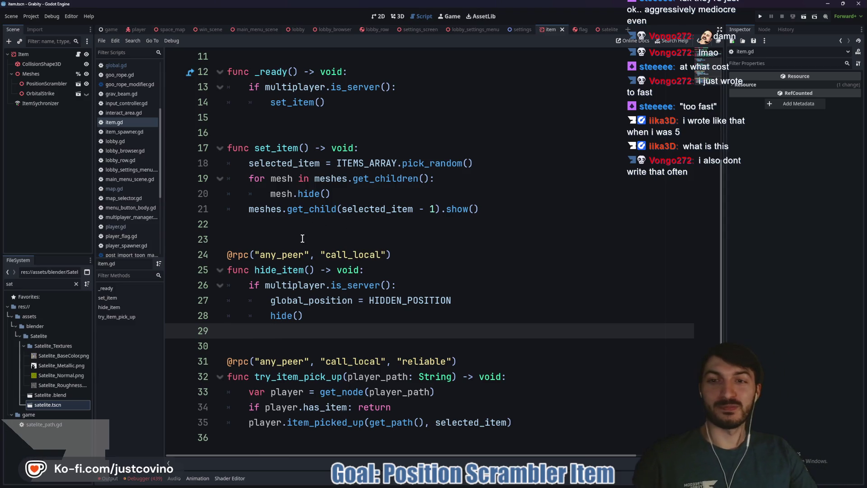
left_click(299, 238)
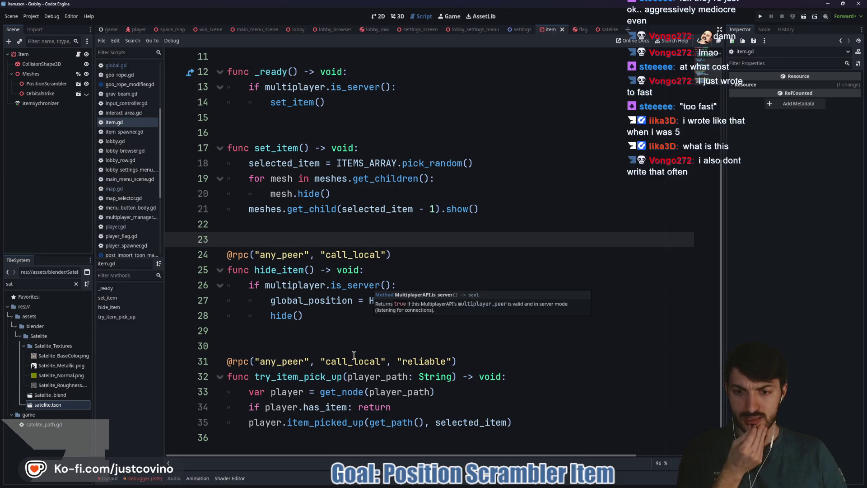
left_click(135, 29)
Step: Jump to the error on line 243 and replace SPHERE with ORBITAL_STRIKE
scroll(426, 238, "down", 3)
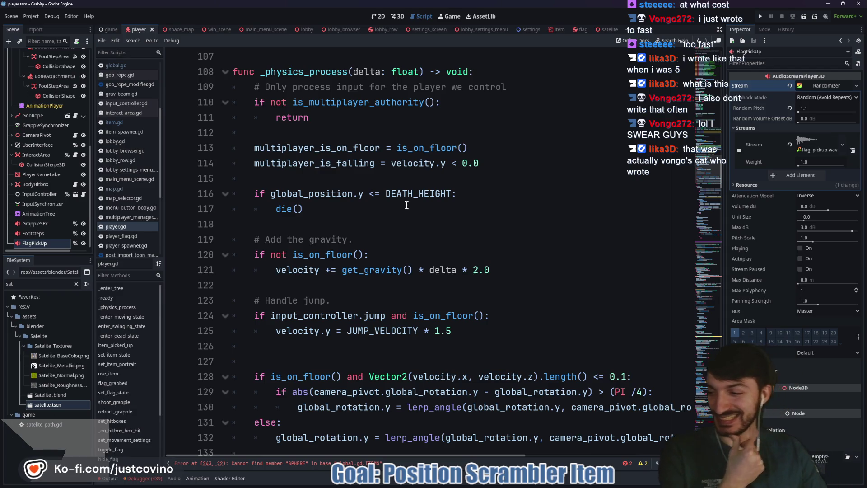
scroll(415, 215, "down", 2)
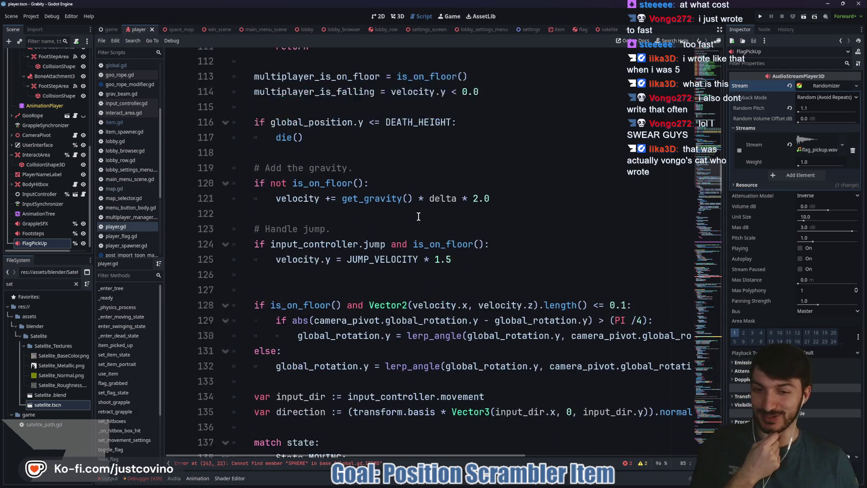
scroll(418, 216, "down", 2)
scroll(417, 254, "down", 5)
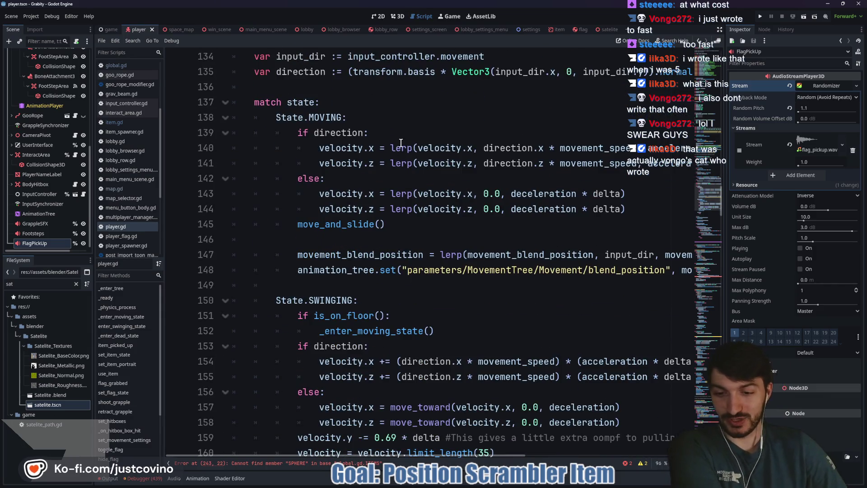
scroll(383, 271, "down", 5)
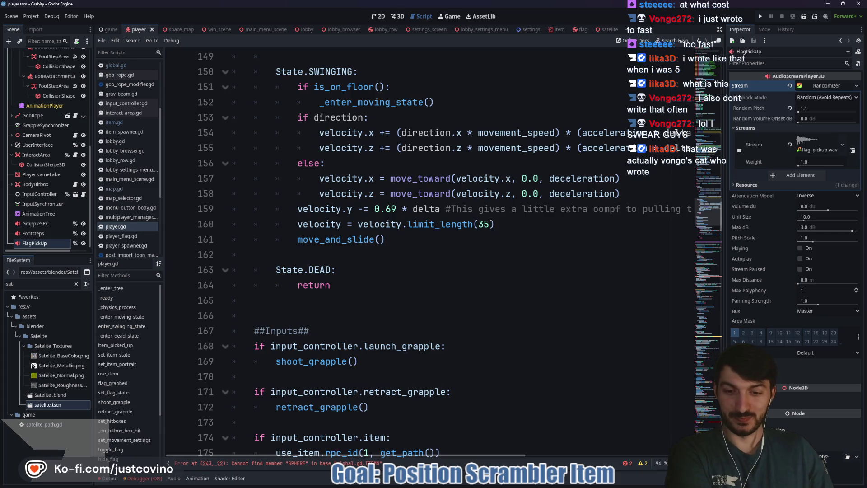
left_click(346, 463)
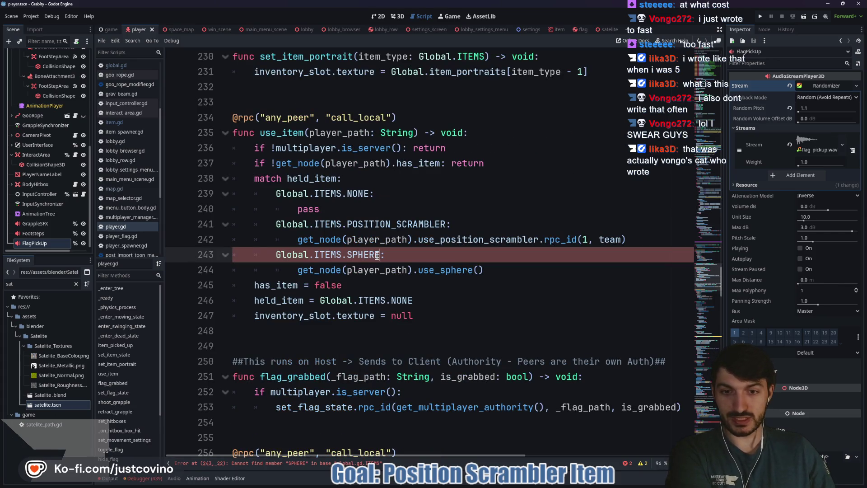
double_click(354, 255)
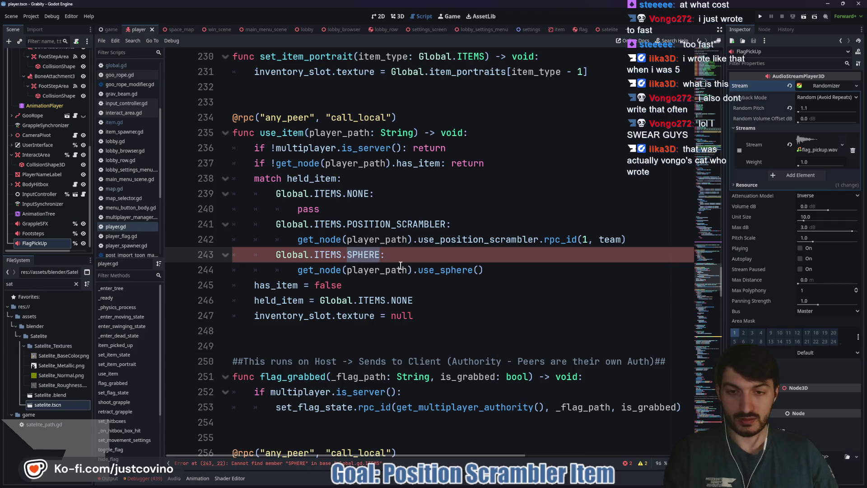
type("OR")
key("Return")
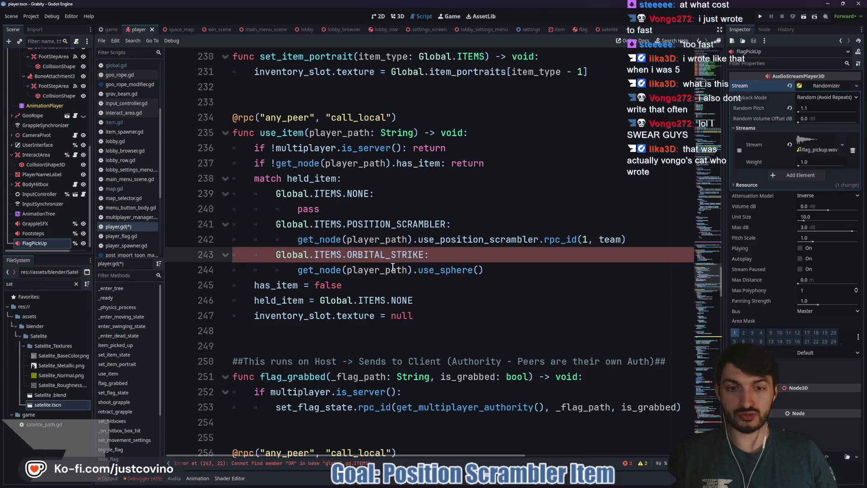
Step: Change the use_sphere call to use_orbital_strike and save player.gd
left_click_drag(440, 269, 465, 269)
type("orbital_strike")
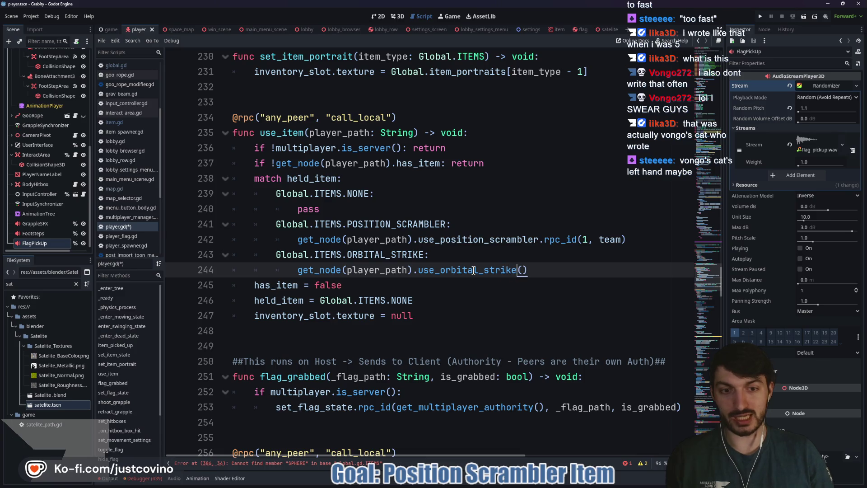
left_click(461, 299)
key("ctrl+s")
scroll(442, 293, "down", 8)
scroll(445, 286, "down", 20)
scroll(442, 285, "down", 19)
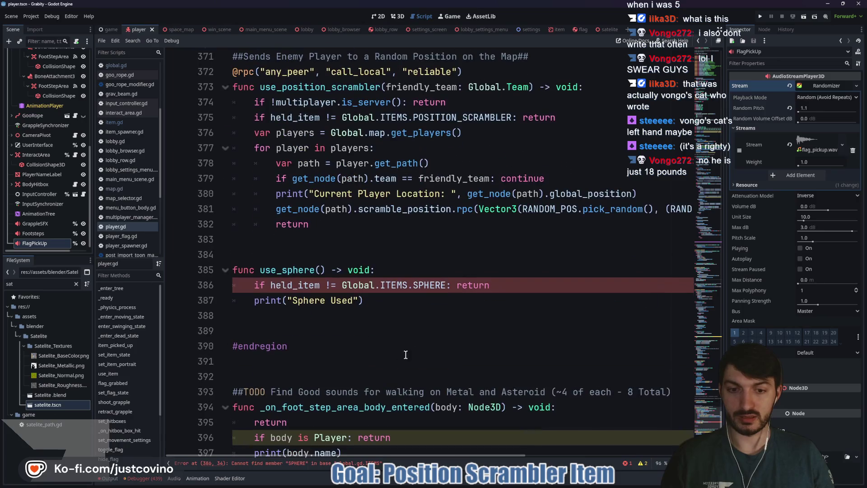
Step: Rename the use_sphere function to use_orbital_strike and change SPHERE on line 386 to ORBITAL_STRIKE
left_click_drag(314, 269, 281, 269)
type("orbital_")
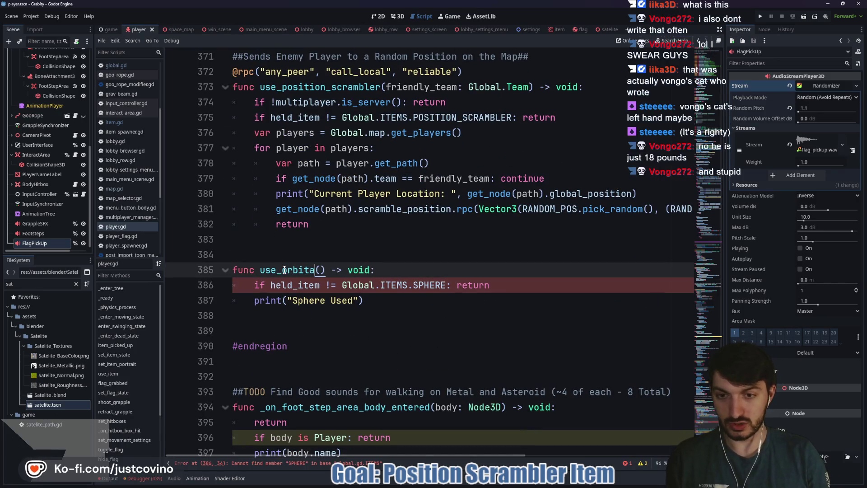
type("strike")
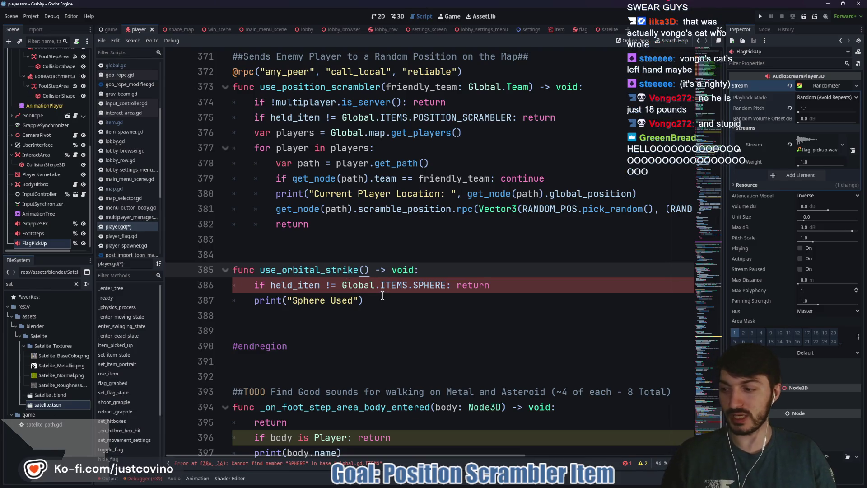
double_click(415, 287)
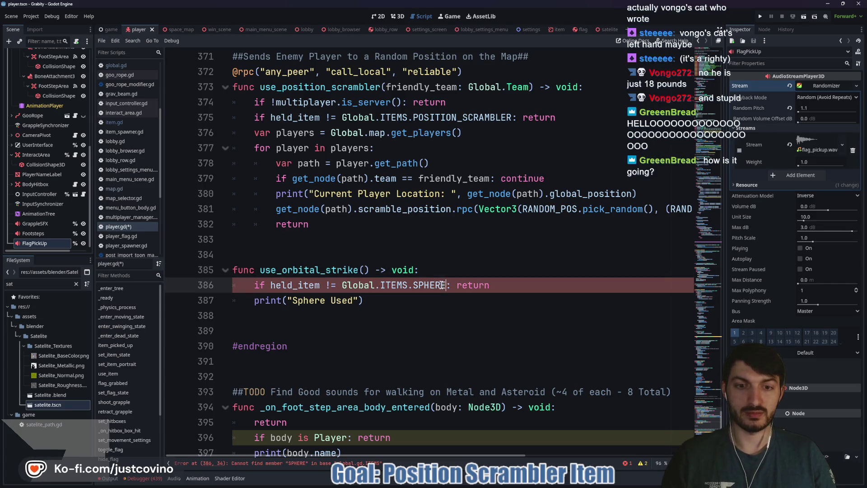
type("orbi")
key("Return")
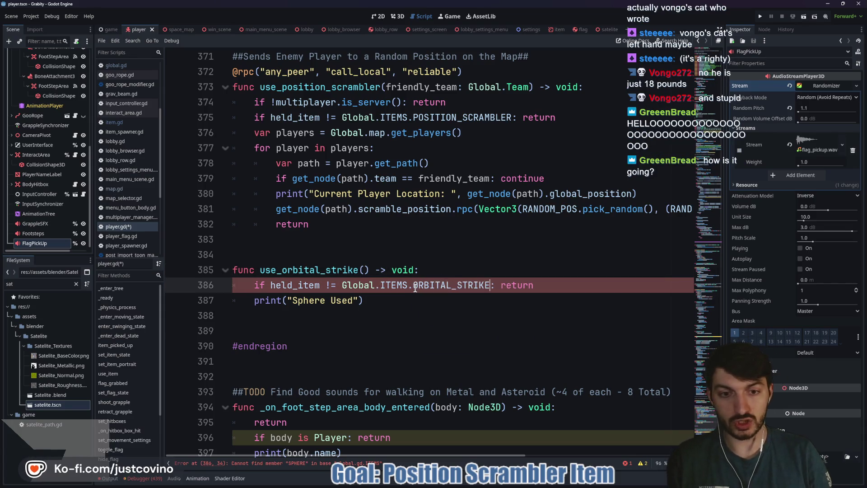
key("ctrl+s")
key("Up")
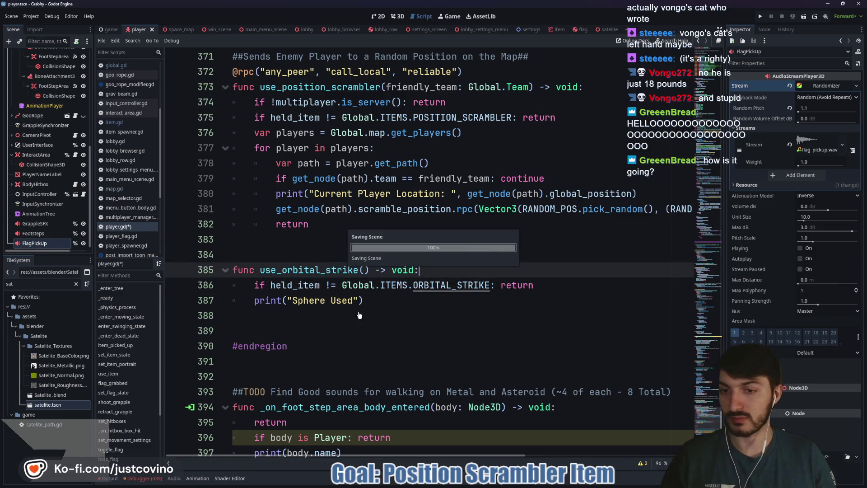
Step: Change the print message to "ORBITAL STRIKE INBOUND!" and save player.gd
left_click_drag(323, 299, 292, 299)
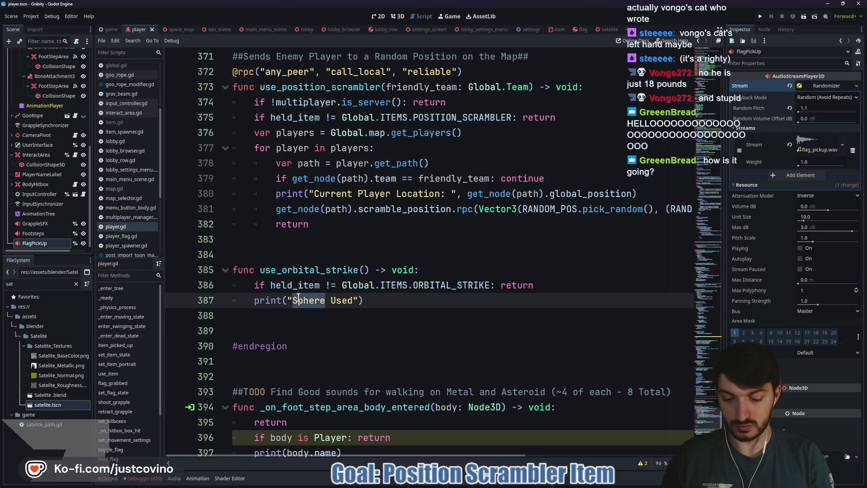
type("ORBITAL STRIKE")
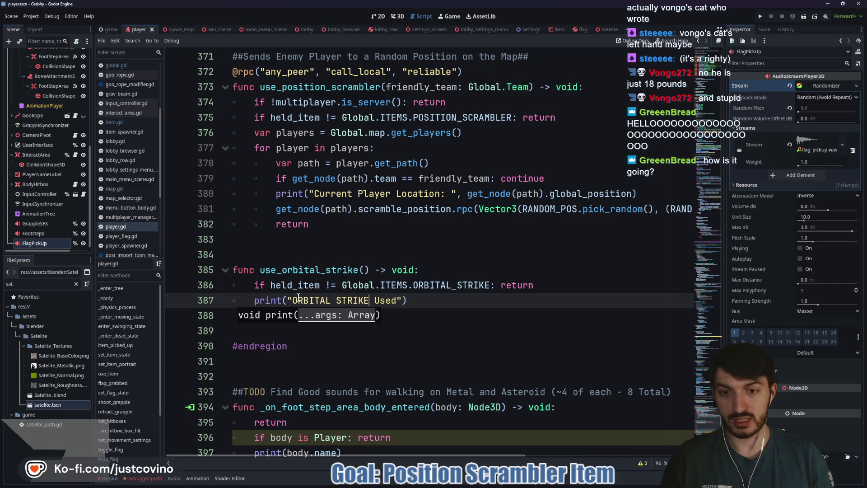
left_click_drag(396, 300, 374, 299)
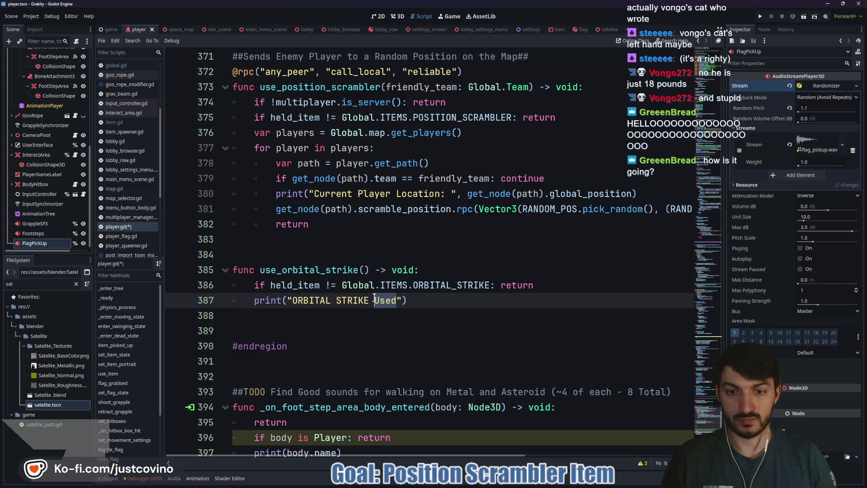
type("INBOUND!")
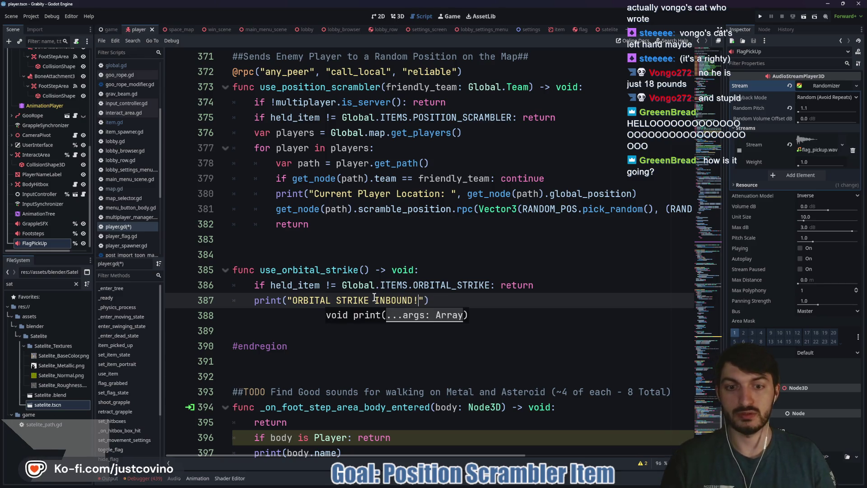
left_click(457, 300)
key("ctrl+s")
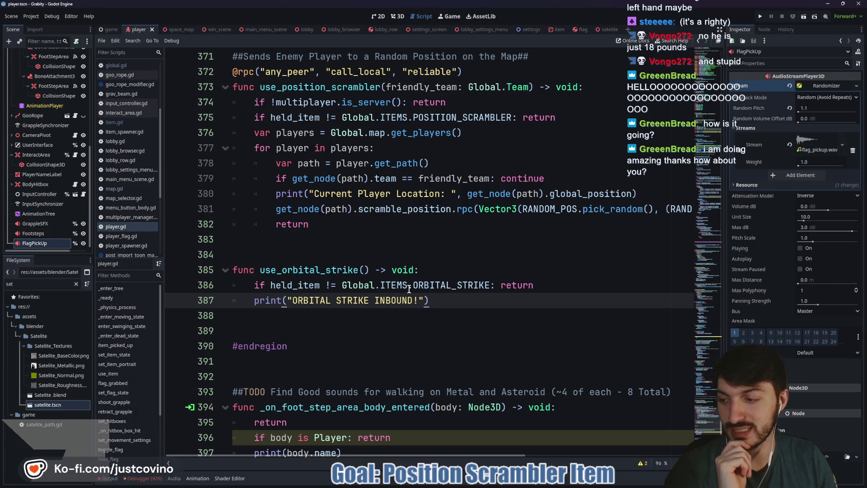
Step: Review the edited use_orbital_strike function, then switch to the game scene's game.gd
left_click(328, 323)
scroll(419, 312, "down", 4)
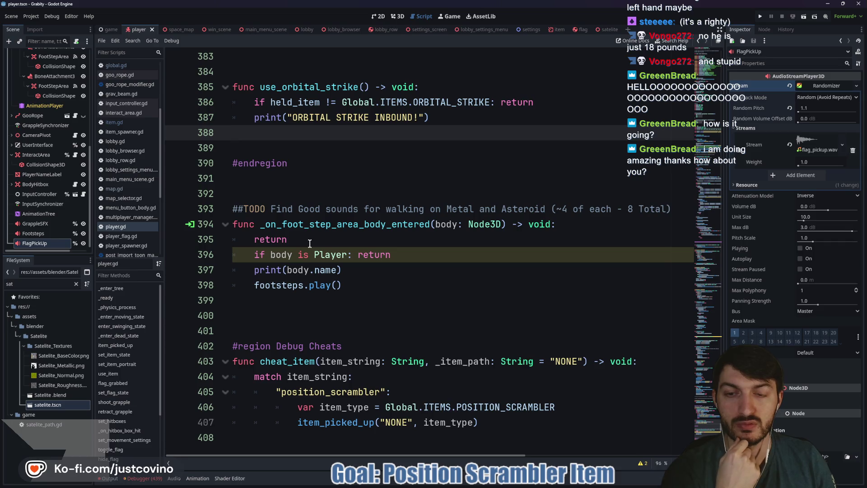
scroll(310, 243, "up", 3)
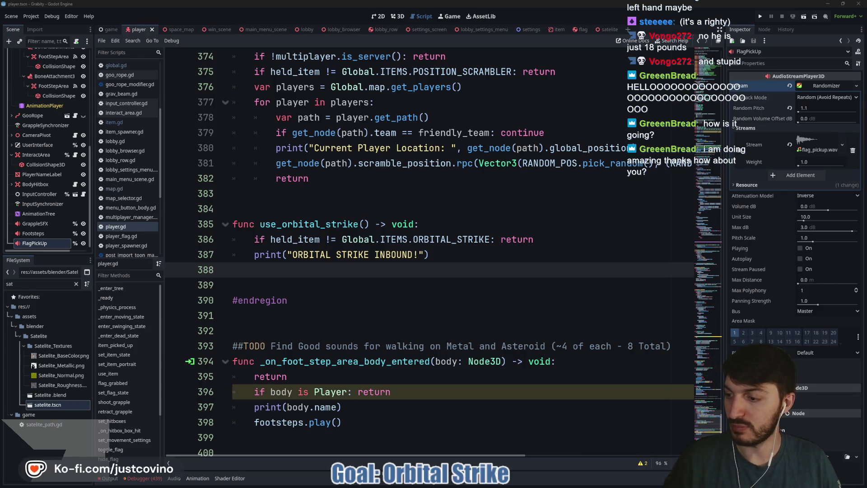
left_click(353, 244)
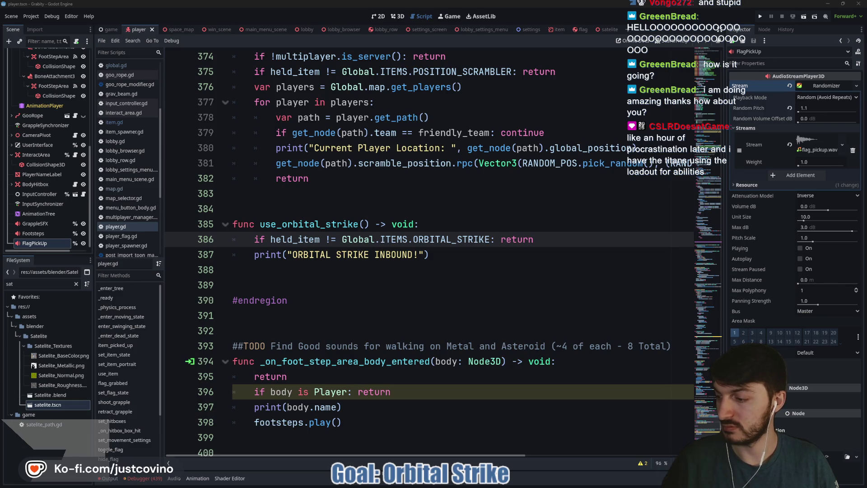
left_click(420, 270)
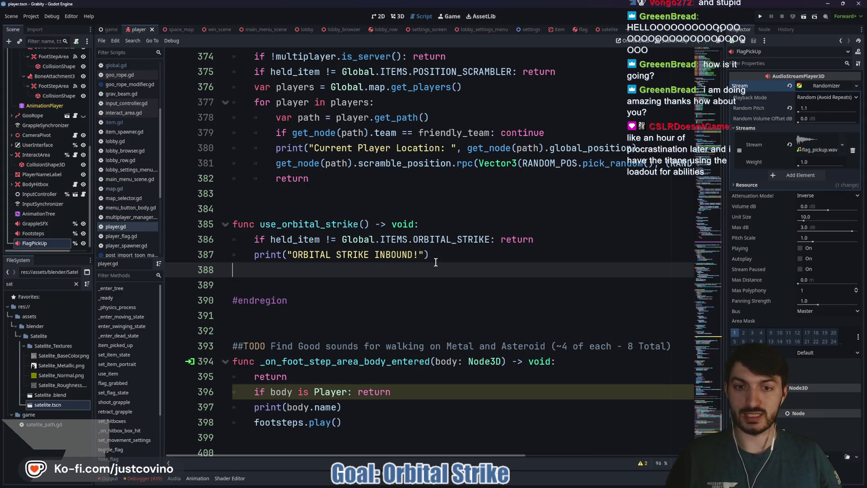
left_click(436, 261)
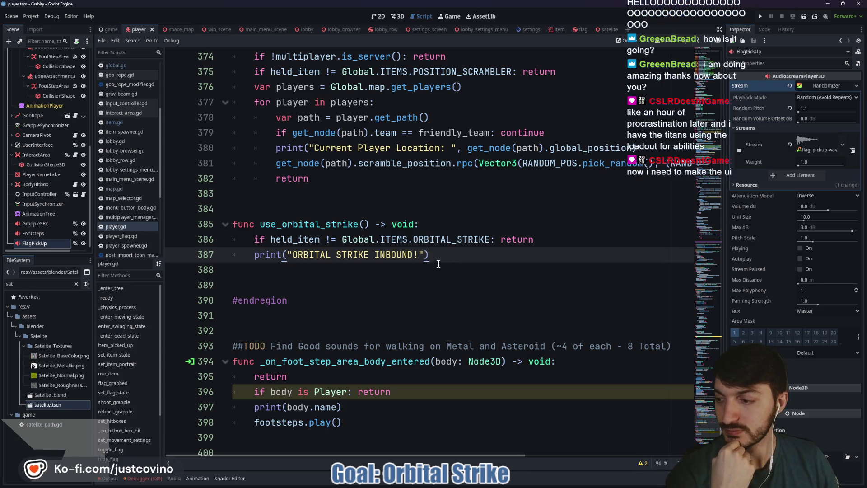
left_click(112, 29)
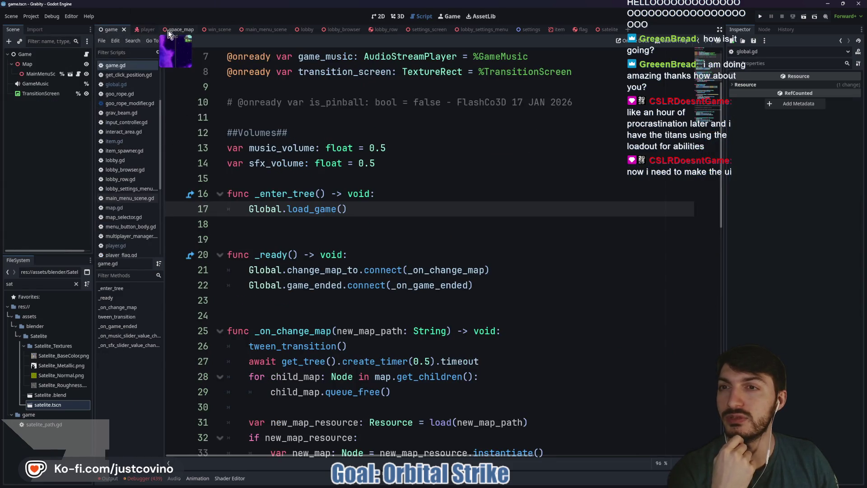
Step: Open item_spawner.gd from the space_map scene, review it, and run the project
left_click(167, 29)
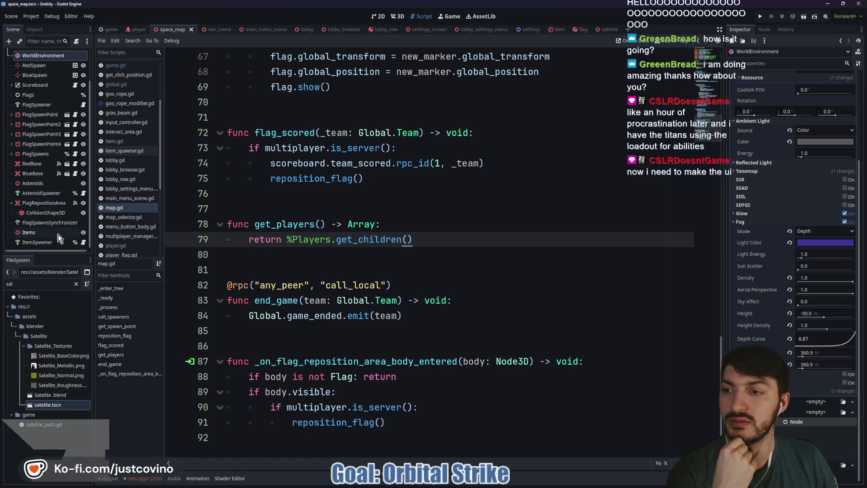
left_click(83, 242)
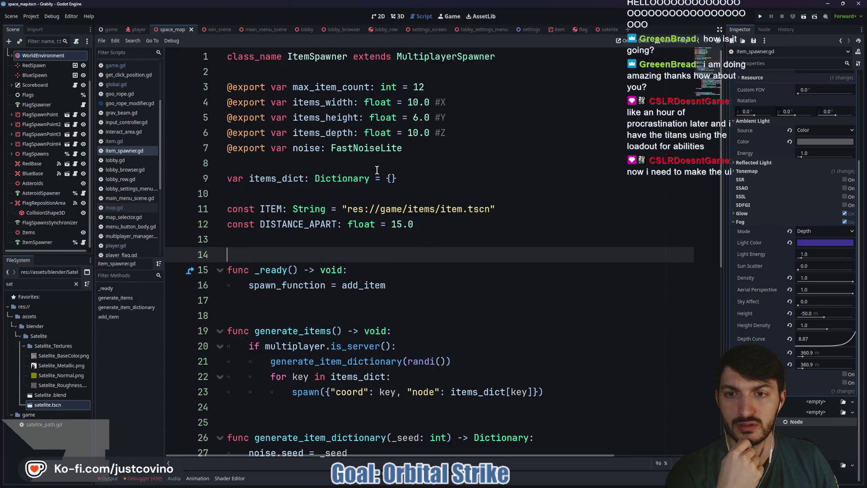
scroll(475, 213, "down", 4)
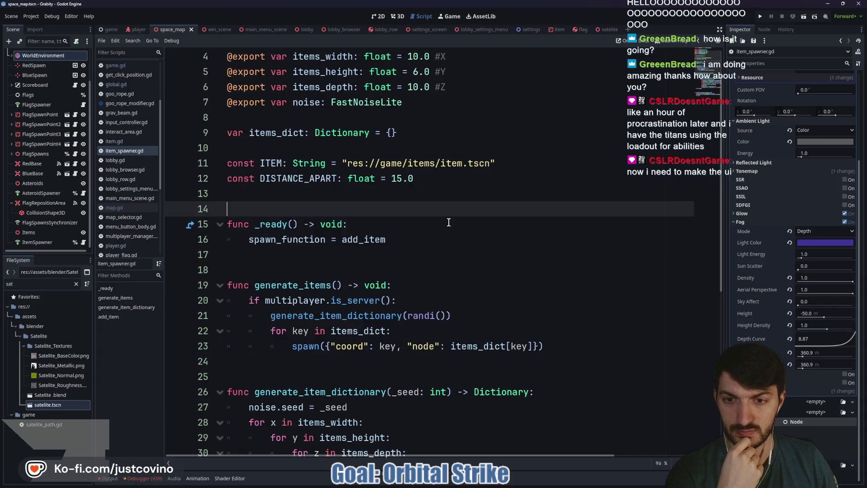
scroll(447, 223, "down", 4)
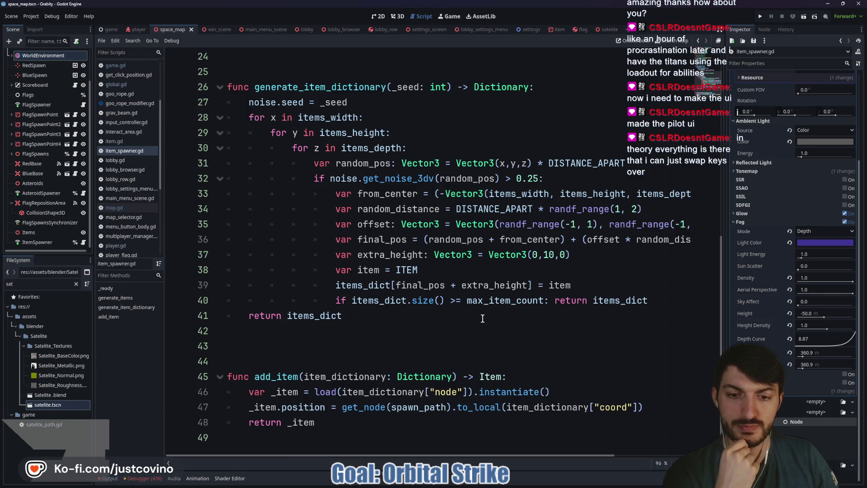
left_click(408, 335)
scroll(428, 334, "up", 1)
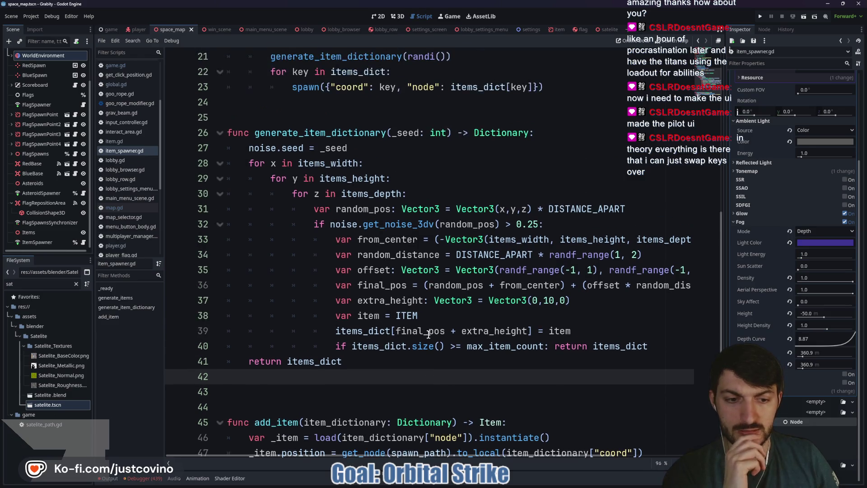
scroll(428, 334, "up", 7)
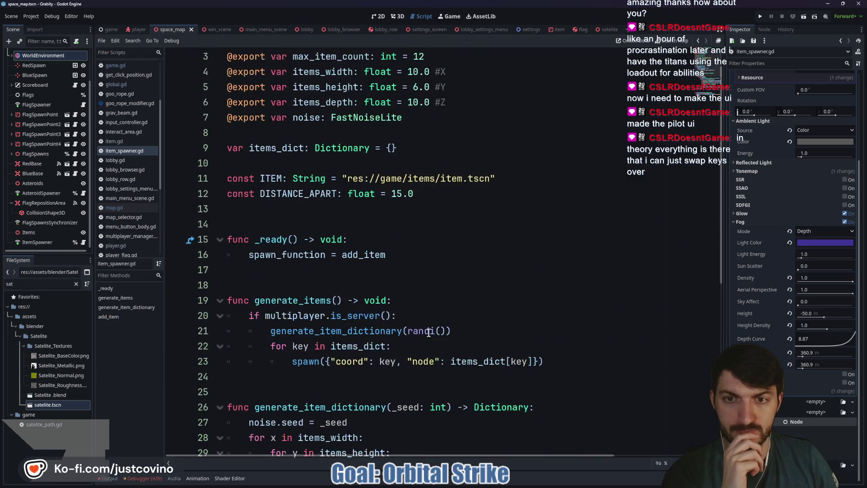
left_click(328, 269)
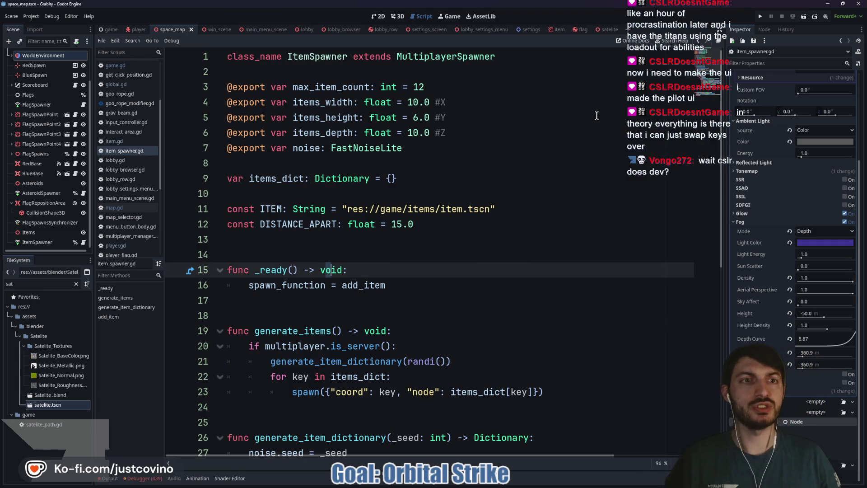
left_click(759, 17)
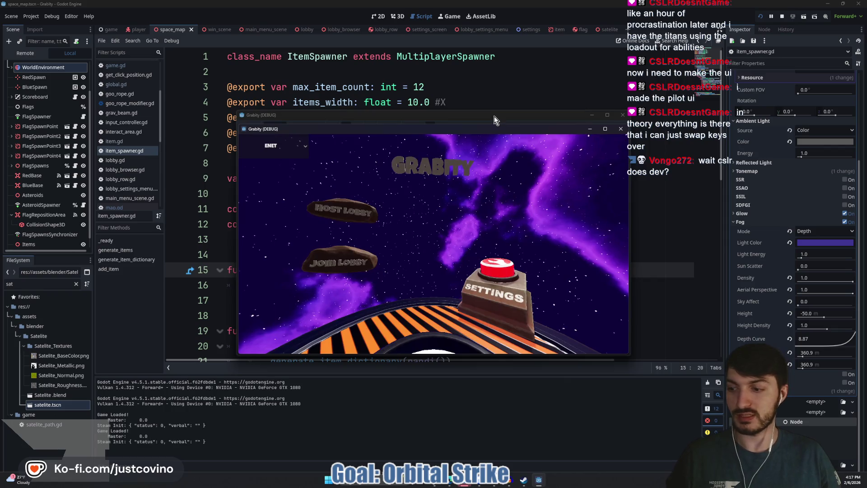
Step: Place the two game windows side by side and host a lobby in the left one
left_click_drag(481, 117, 309, 113)
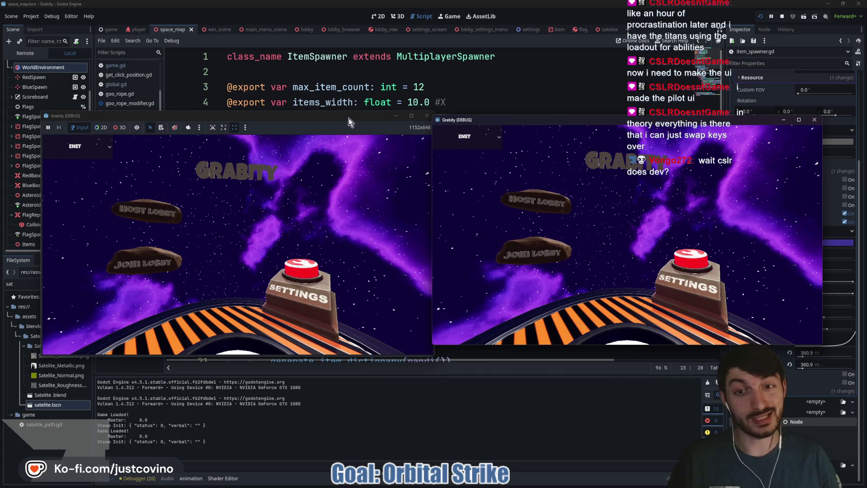
left_click_drag(349, 118, 325, 112)
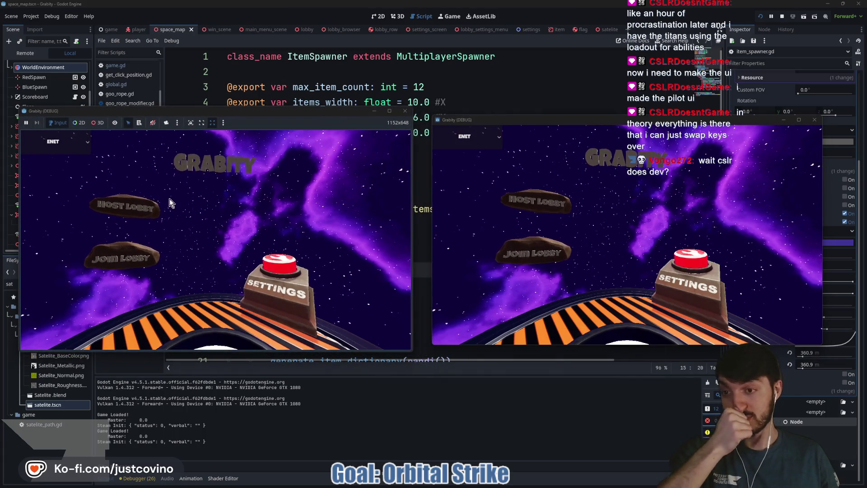
left_click(156, 207)
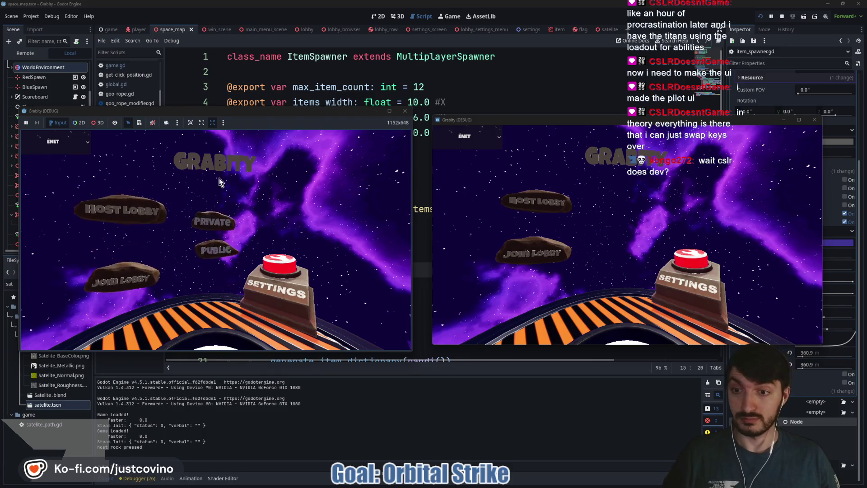
left_click(258, 194)
Step: Join that lobby from the right window, ready up both players, and start the match
left_click(541, 253)
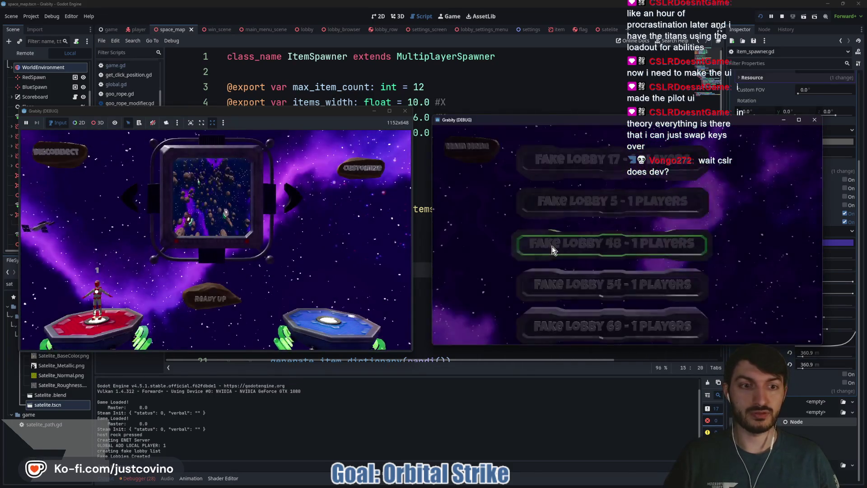
left_click(570, 204)
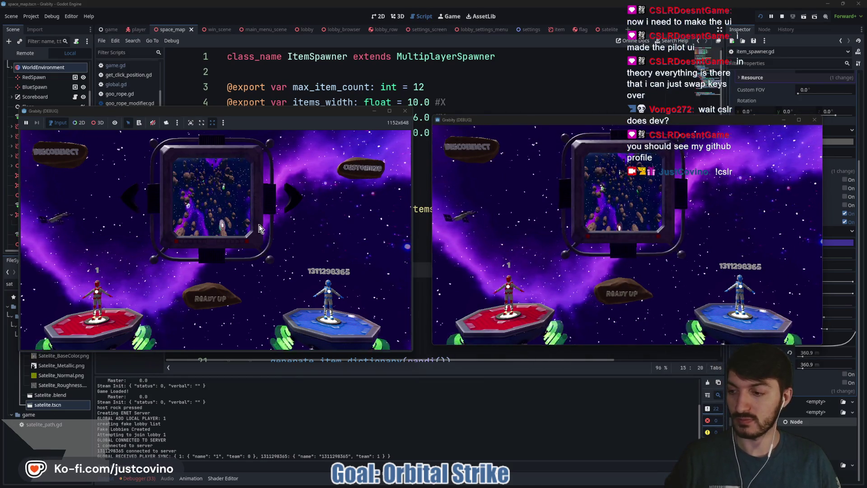
left_click(244, 225)
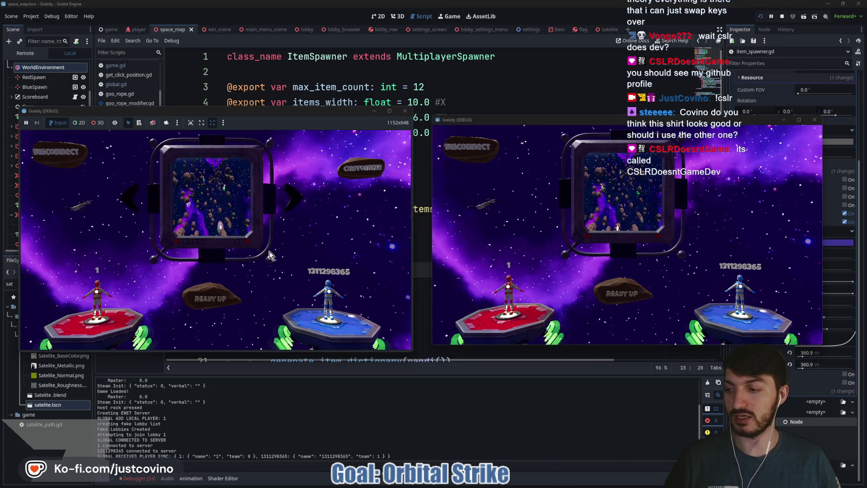
left_click(605, 294)
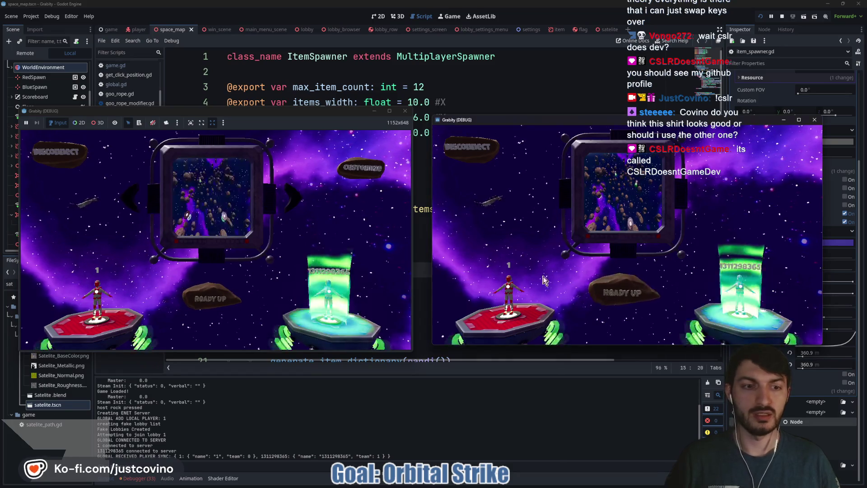
left_click(194, 302)
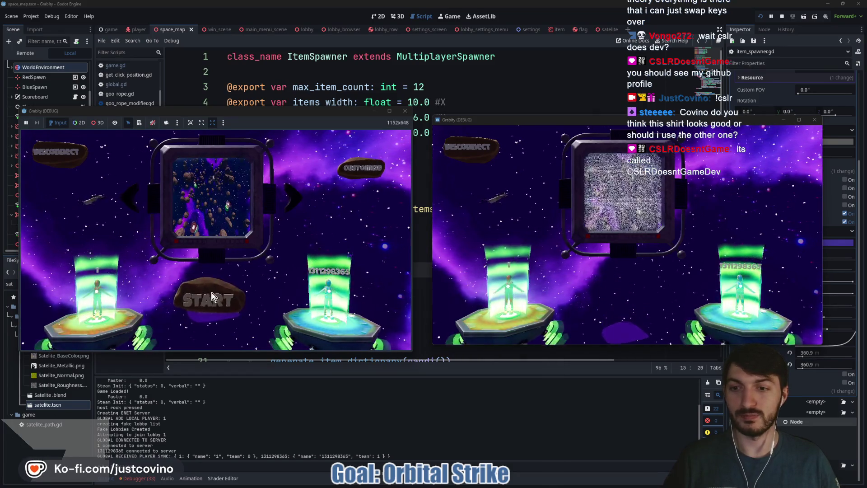
left_click(213, 292)
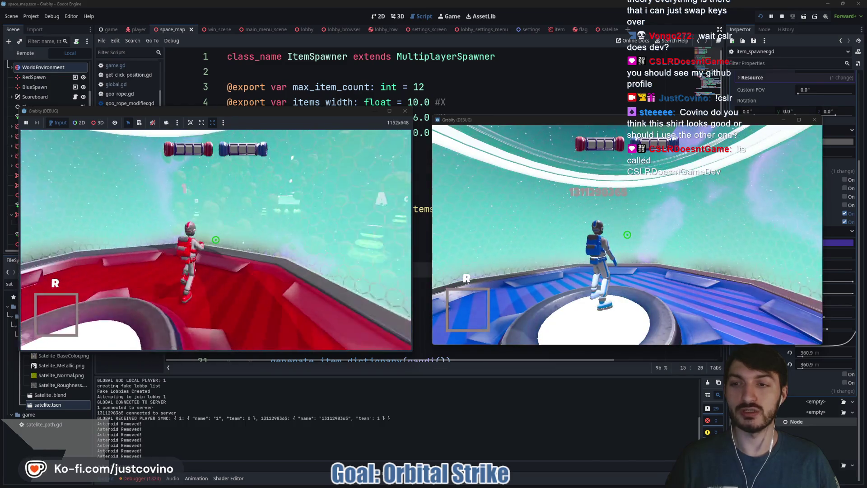
Step: Fire the orbital strike item in the test match with R, then stop the game with F8
key("super")
key("Escape")
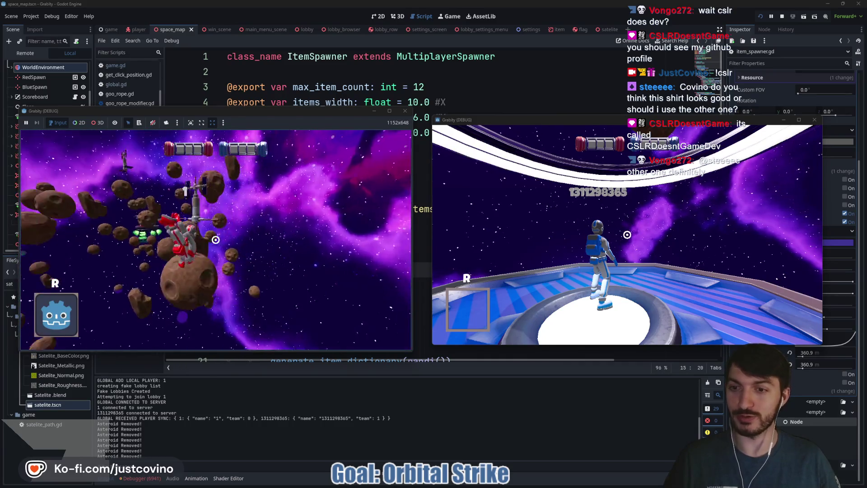
key("r")
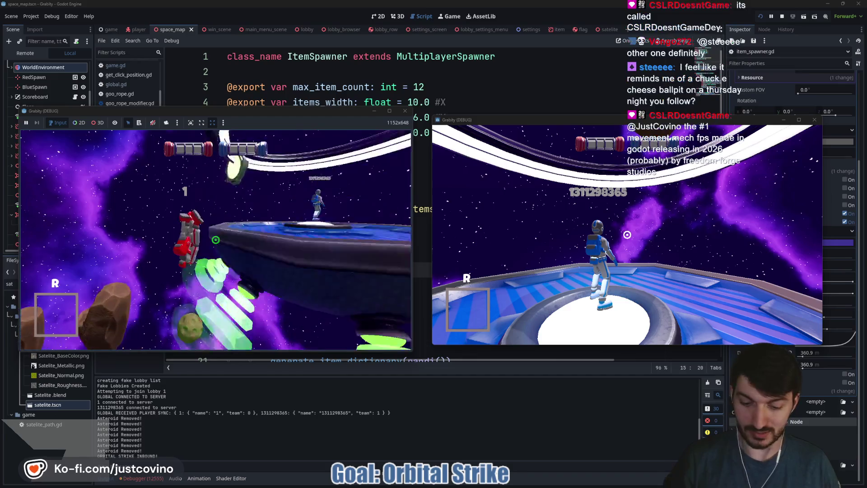
key("F8")
left_click(384, 243)
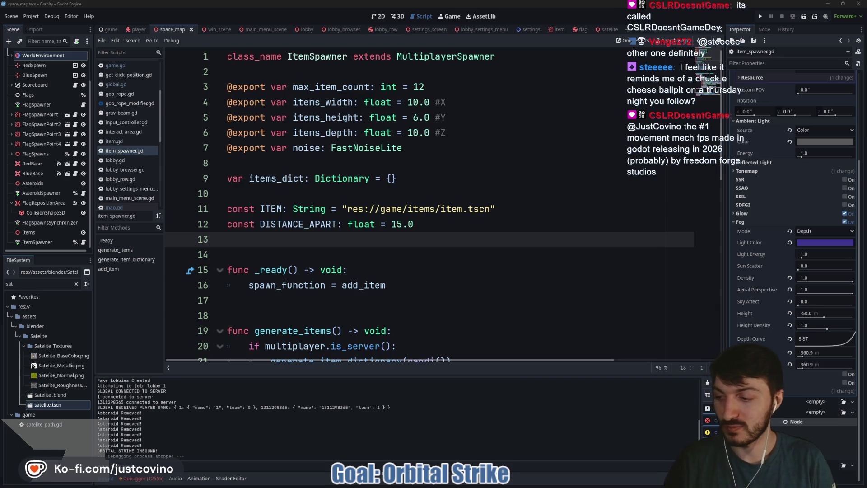
Step: Review item_spawner.gd's spawning code around lines 13–25
left_click(355, 231)
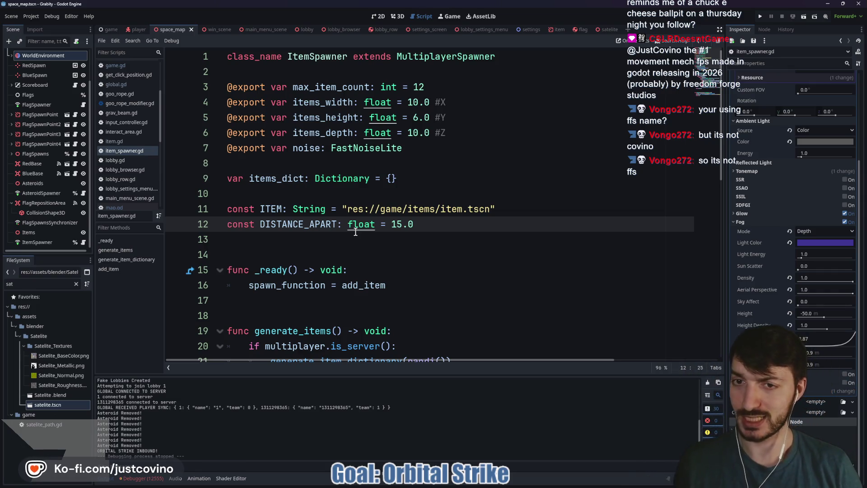
left_click(318, 241)
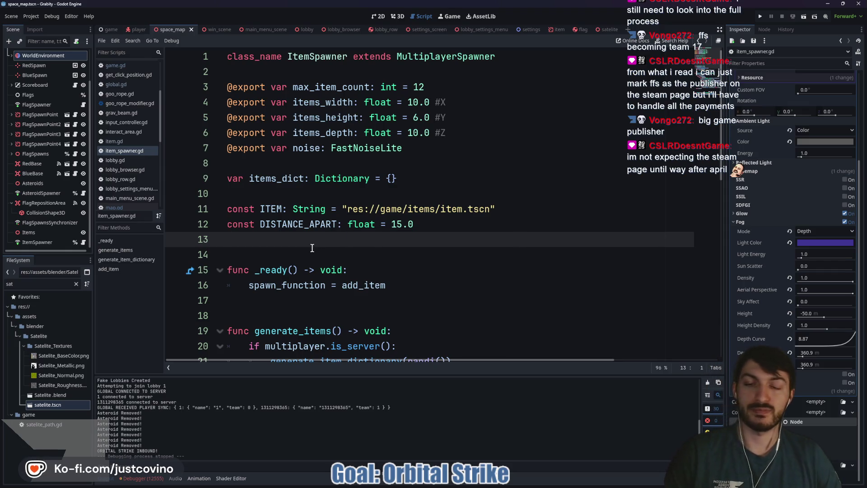
left_click(311, 248)
left_click(302, 241)
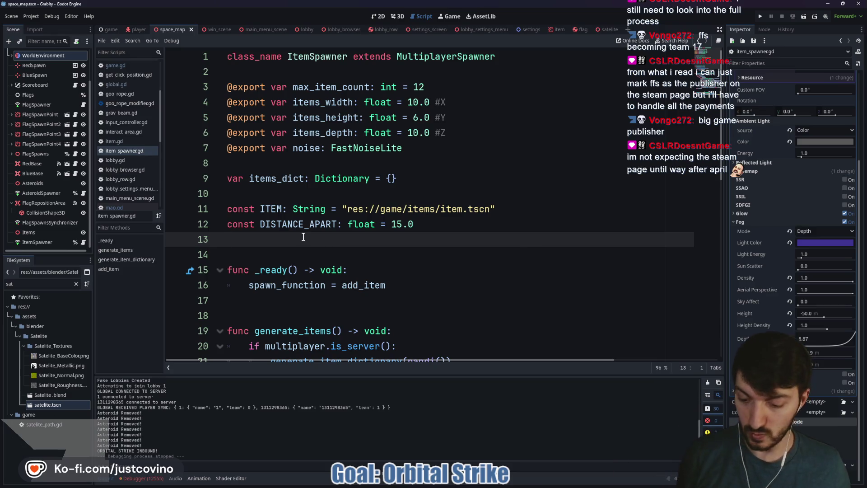
scroll(278, 195, "down", 3)
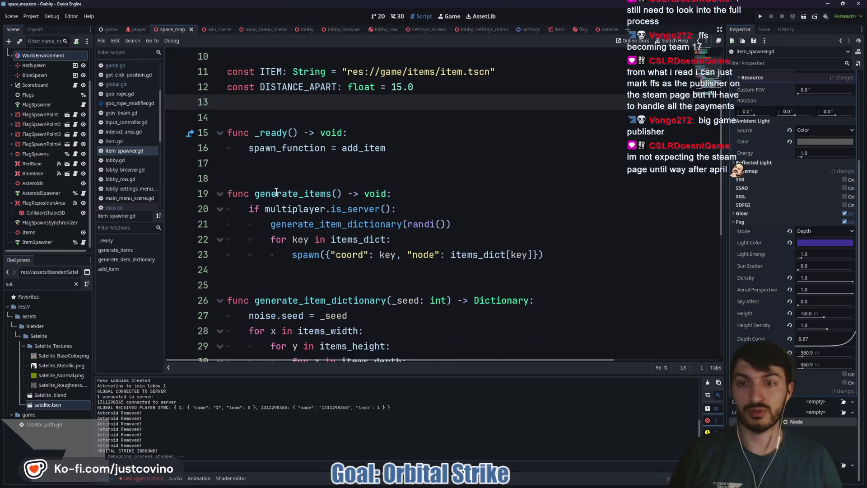
left_click(277, 178)
left_click(285, 285)
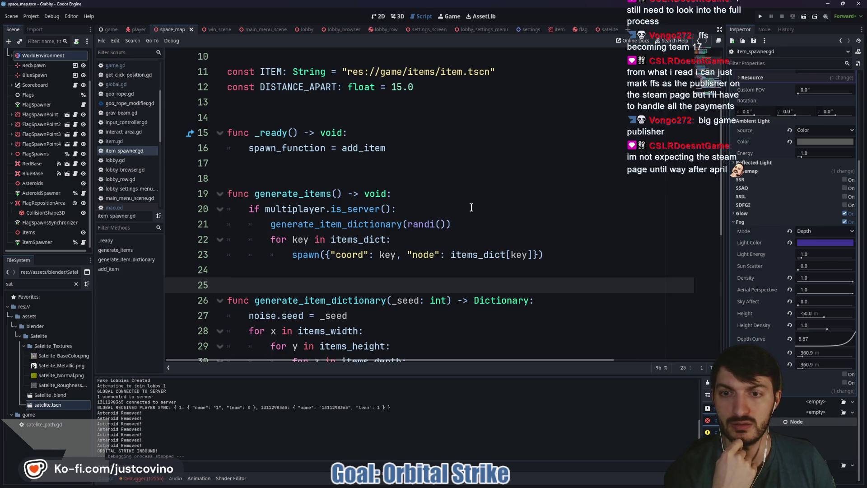
scroll(465, 205, "down", 1)
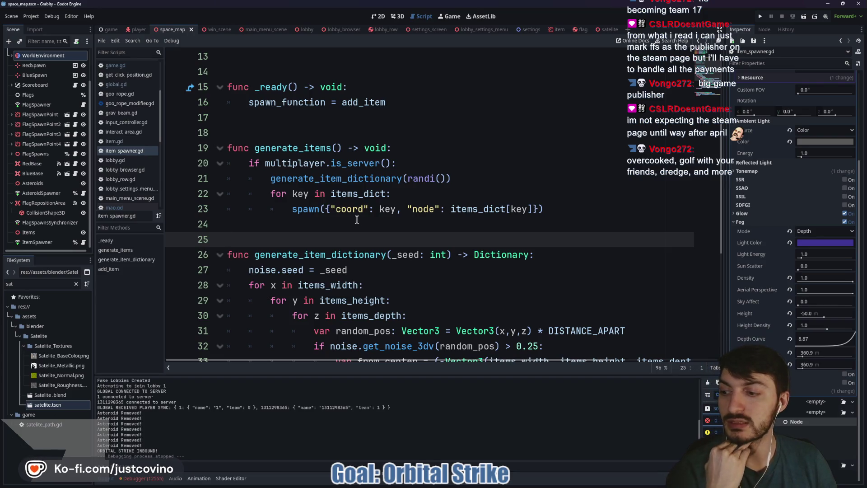
left_click(351, 225)
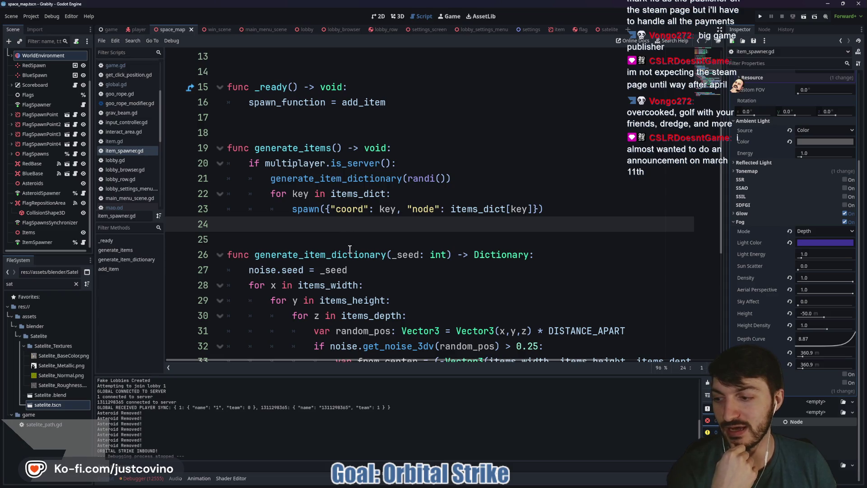
left_click(322, 234)
left_click(285, 220)
left_click(288, 233)
left_click(288, 221)
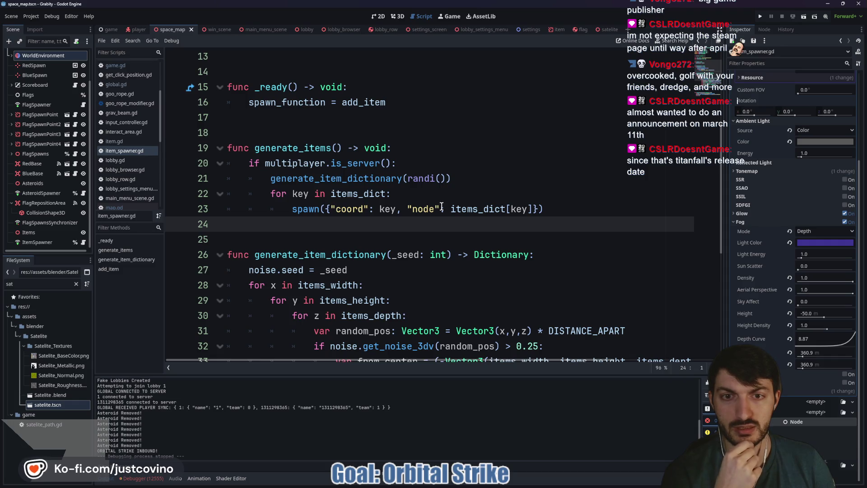
Step: Review the top of item_spawner.gd, then glance at game.gd in the game scene
scroll(385, 219, "up", 4)
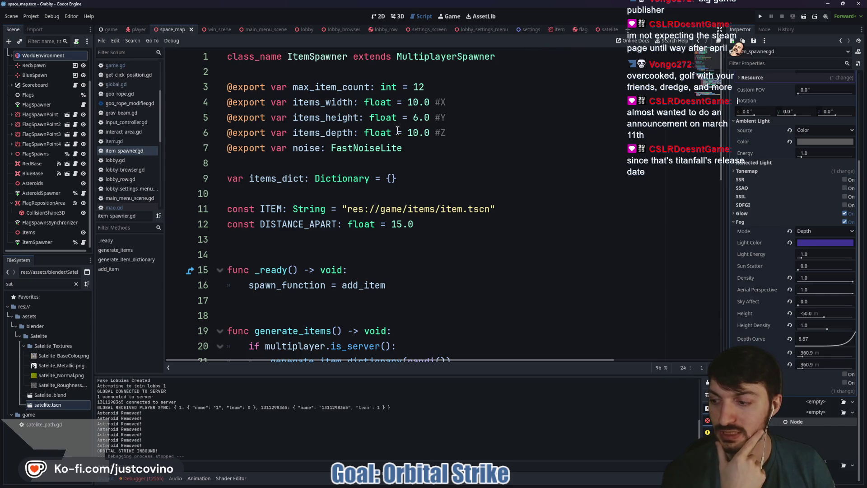
left_click(334, 71)
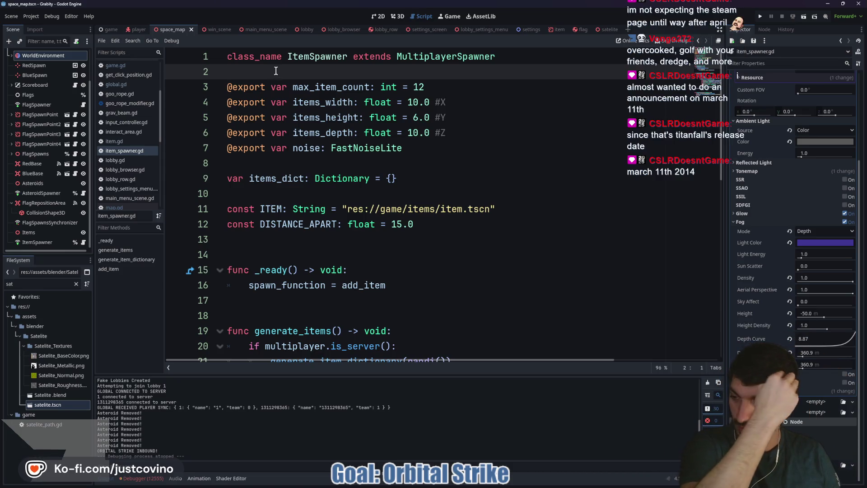
left_click(277, 164)
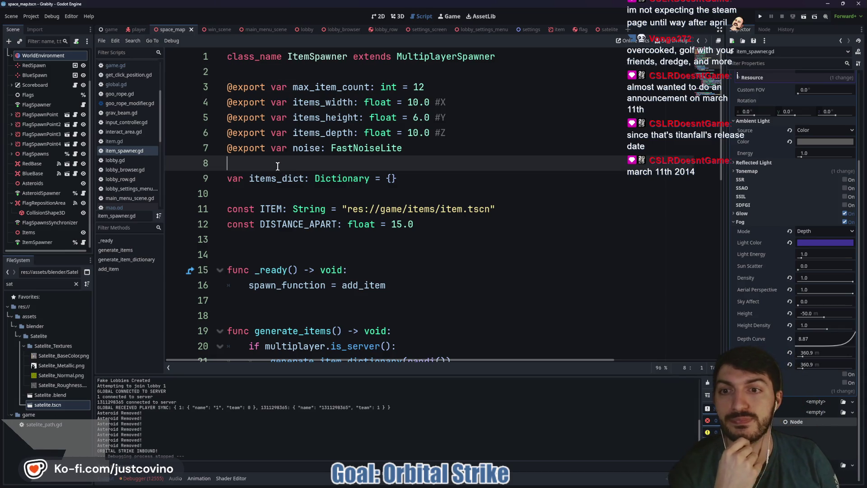
left_click(284, 71)
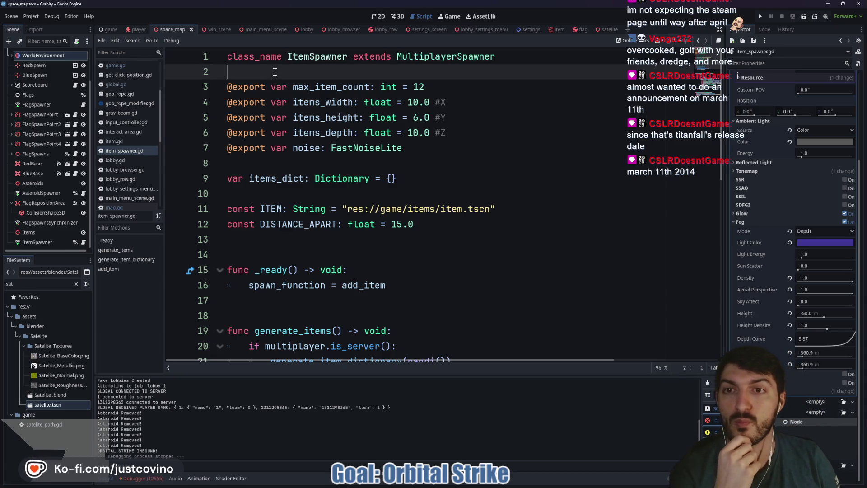
left_click(114, 29)
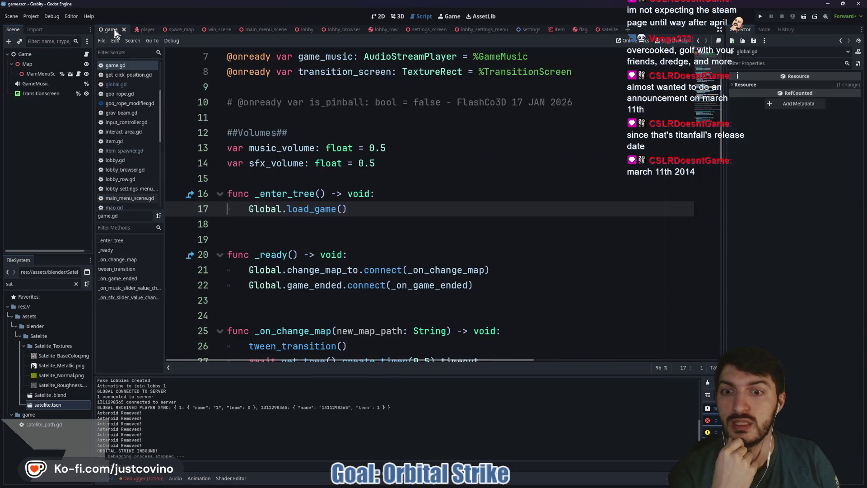
left_click(363, 228)
left_click(340, 182)
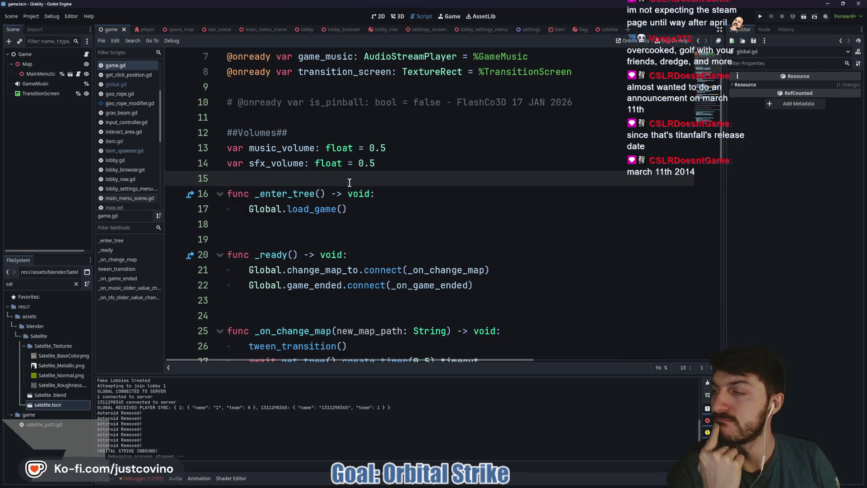
Step: Switch to the space_map scene's map.gd and scroll up to call_spawners
left_click(180, 29)
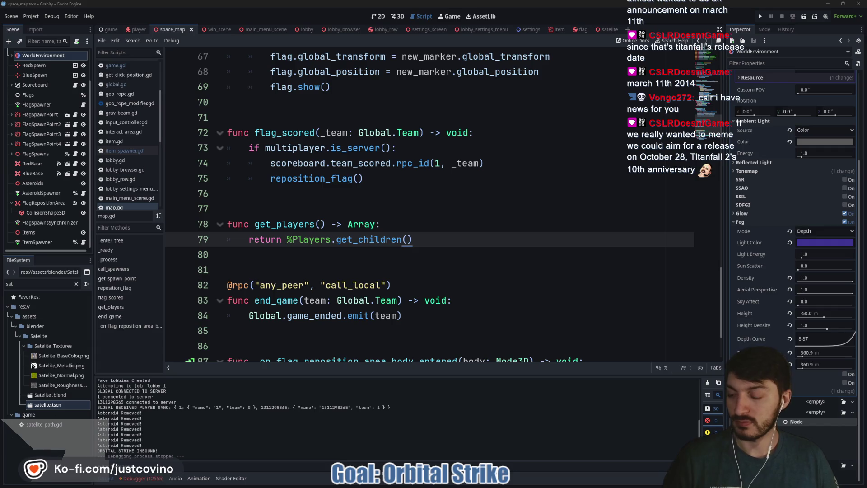
left_click(329, 254)
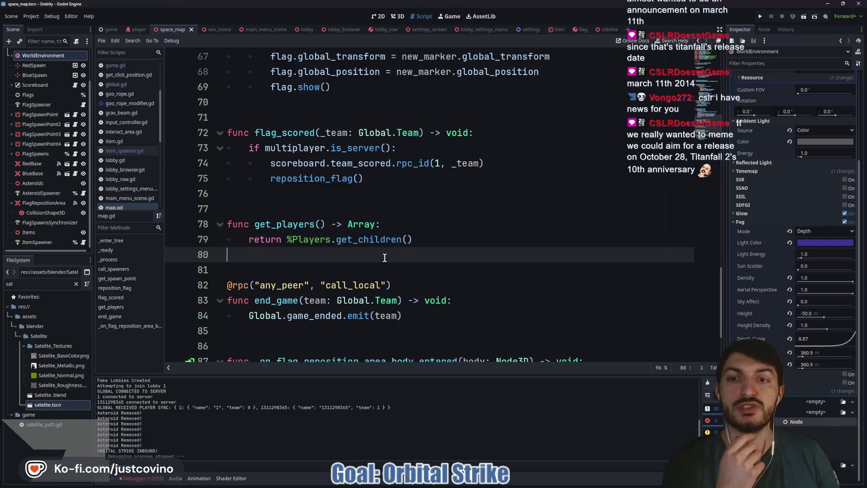
scroll(437, 224, "up", 3)
scroll(437, 224, "up", 8)
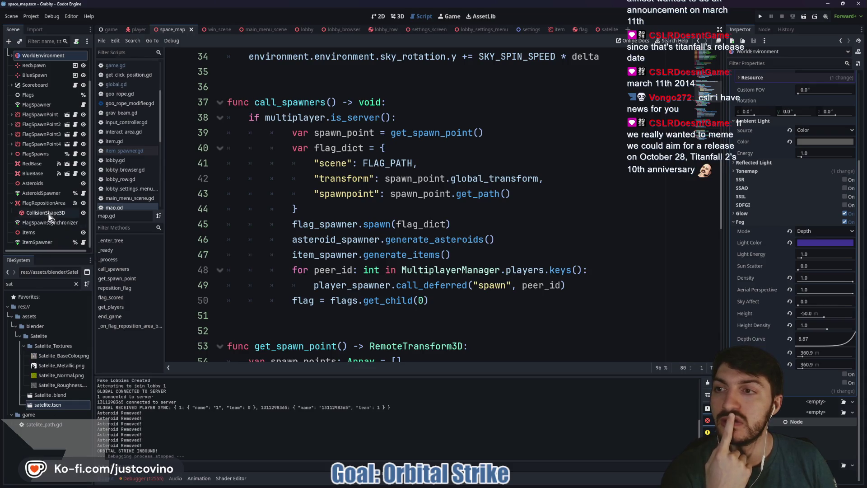
Step: Orbit the space map in the 3D view, select the SpaceMap root, then open the satelite scene
left_click(397, 16)
scroll(390, 197, "down", 3)
mouse_move(391, 197)
left_mouse_down()
mouse_move(425, 292)
mouse_move(480, 275)
mouse_move(466, 246)
mouse_move(456, 262)
left_mouse_up()
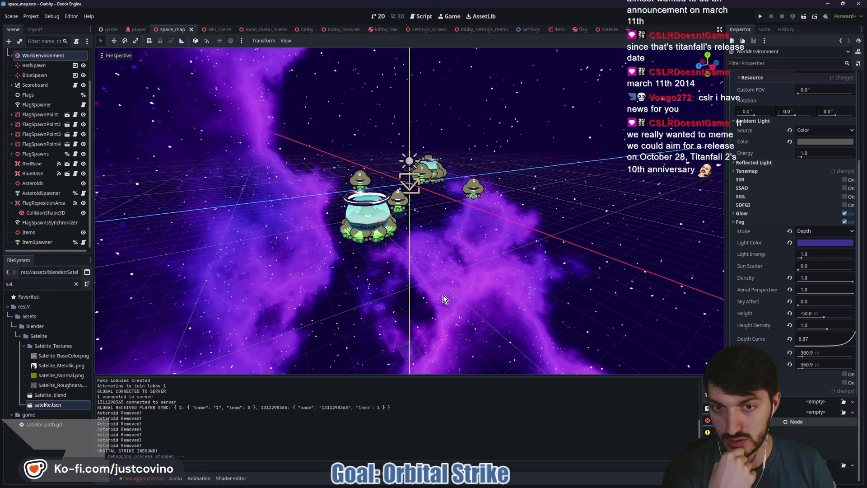
scroll(45, 136, "up", 2)
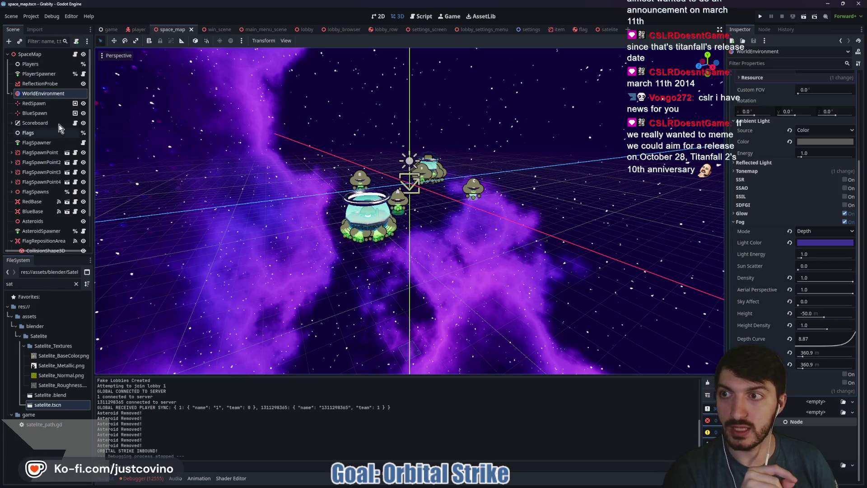
left_click(30, 55)
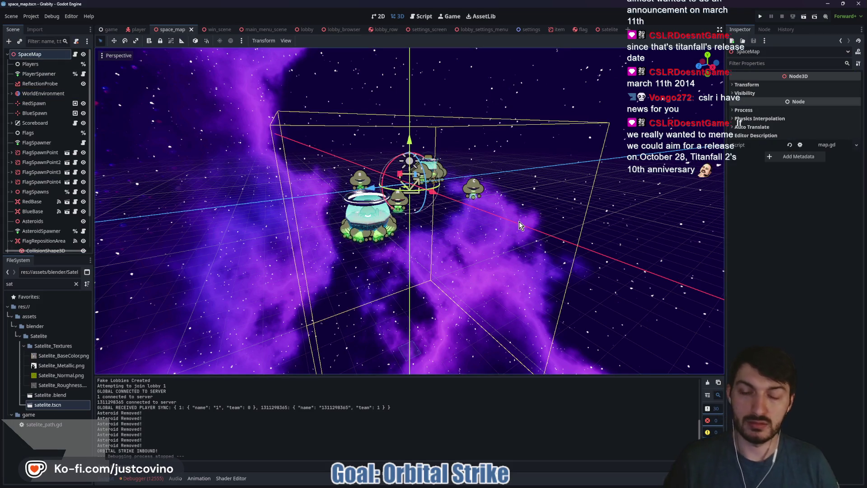
left_click(610, 30)
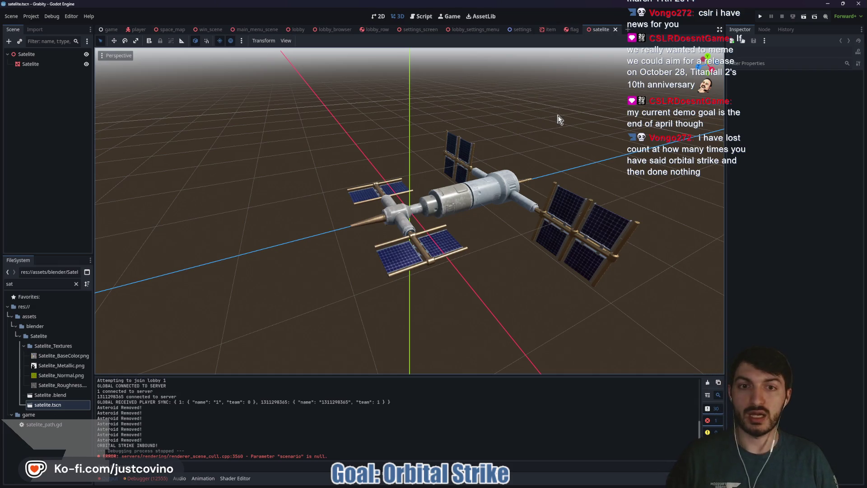
Step: Save the satellite scene, then start a new scene with a Node3D root
scroll(521, 131, "down", 4)
key("ctrl+s")
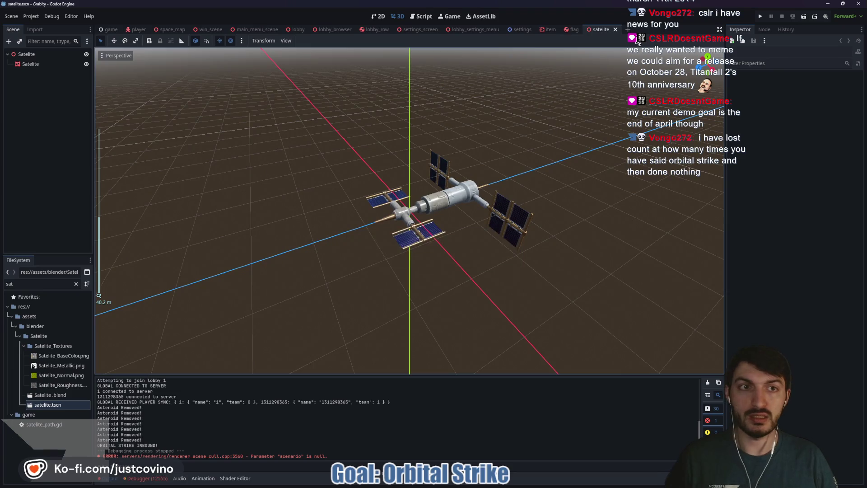
key("ctrl+n")
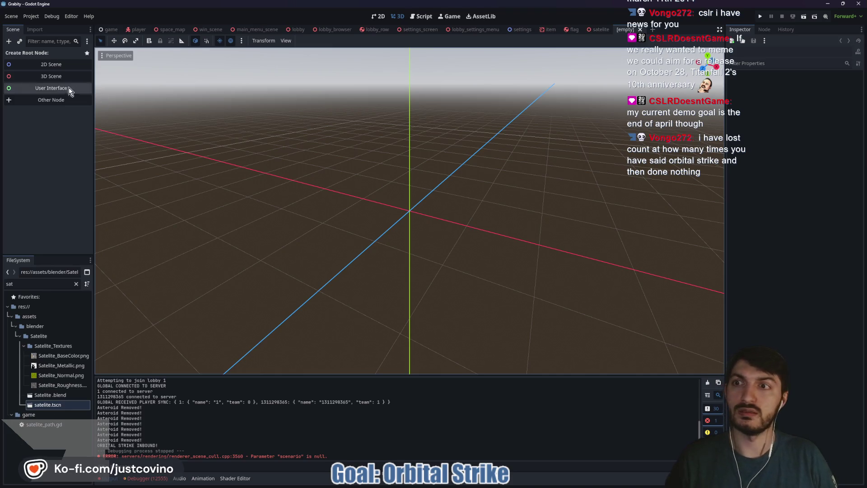
mouse_move(190, 144)
left_mouse_down()
mouse_move(269, 138)
mouse_move(297, 150)
left_mouse_up()
scroll(297, 151, "down", 2)
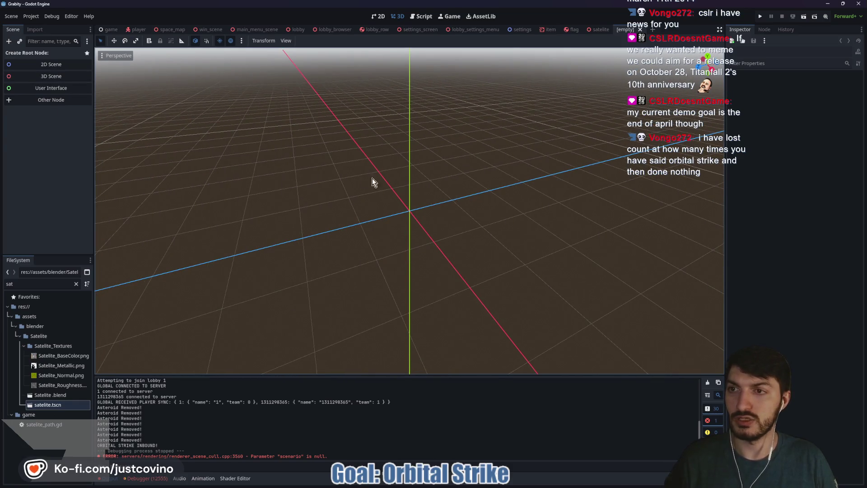
left_click(54, 79)
Step: Rename the Node3D root node to OrbitalStrikeSatellite
double_click(43, 54)
type("OrbitalStrikeSatt")
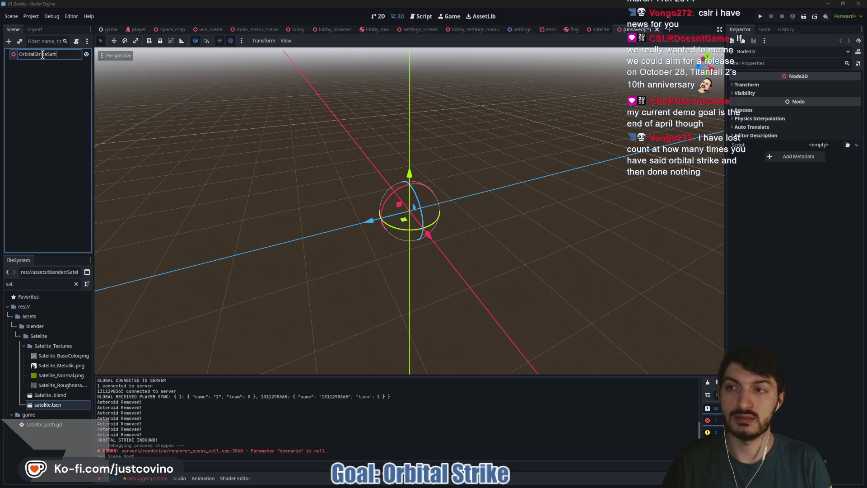
key("BackSpace")
key("BackSpace")
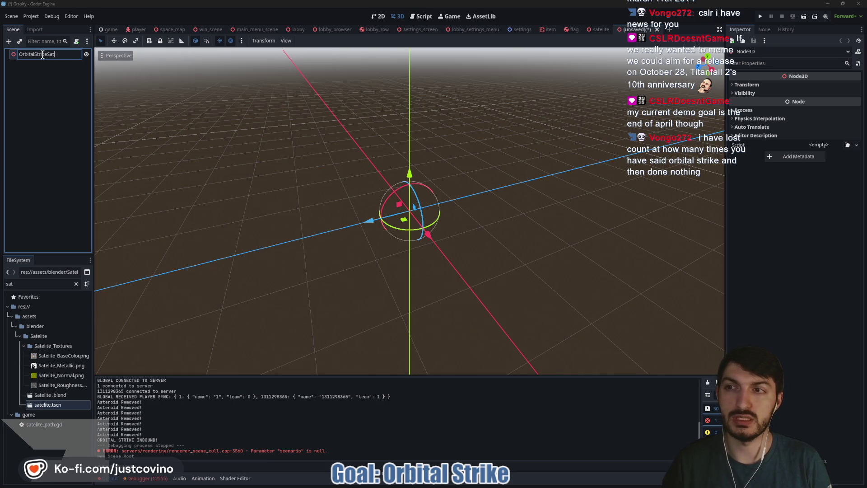
key("Return")
key("Return")
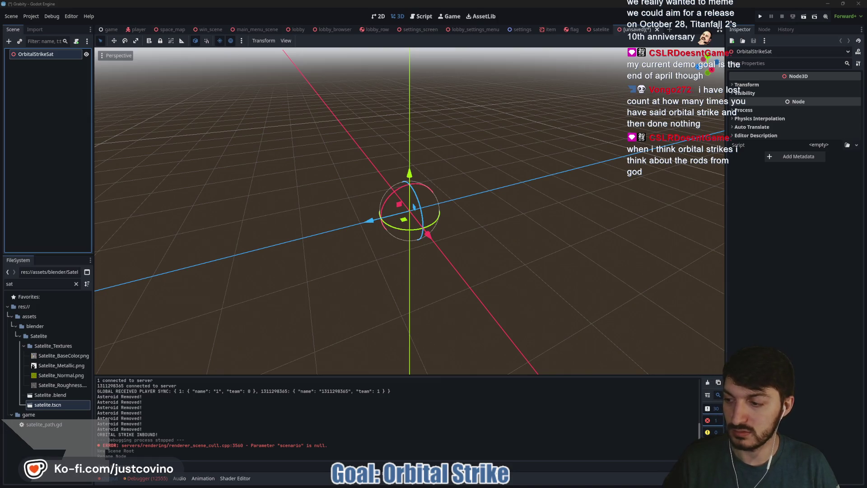
double_click(54, 54)
left_click(55, 55)
type("ellite")
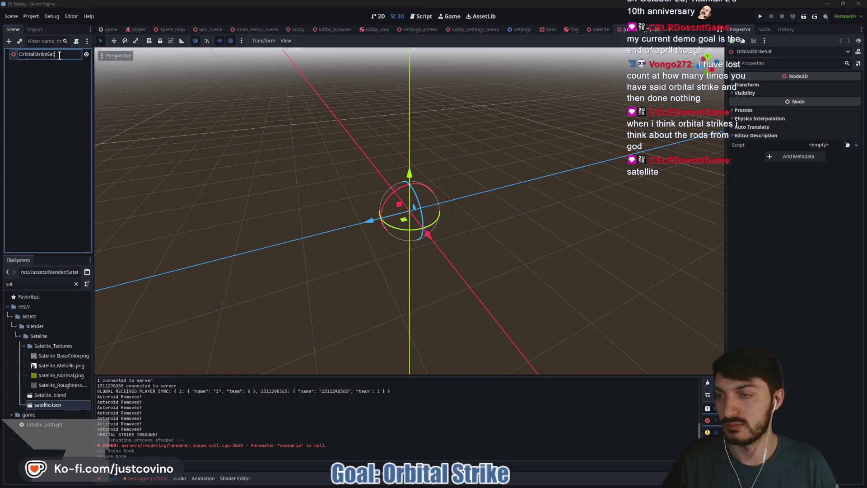
key("Return")
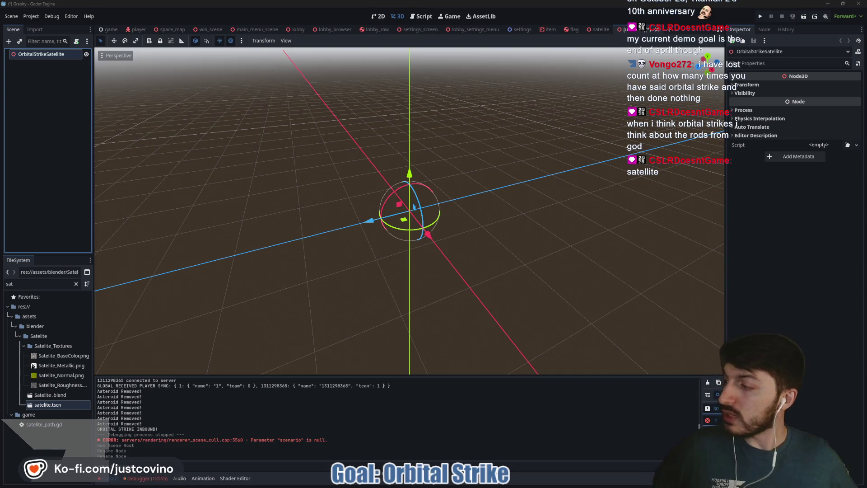
Step: Clear the Debugger errors, hide the bottom panel, and save the scene under a new name
mouse_move(319, 149)
left_mouse_down()
mouse_move(271, 155)
mouse_move(339, 185)
mouse_move(304, 248)
left_mouse_up()
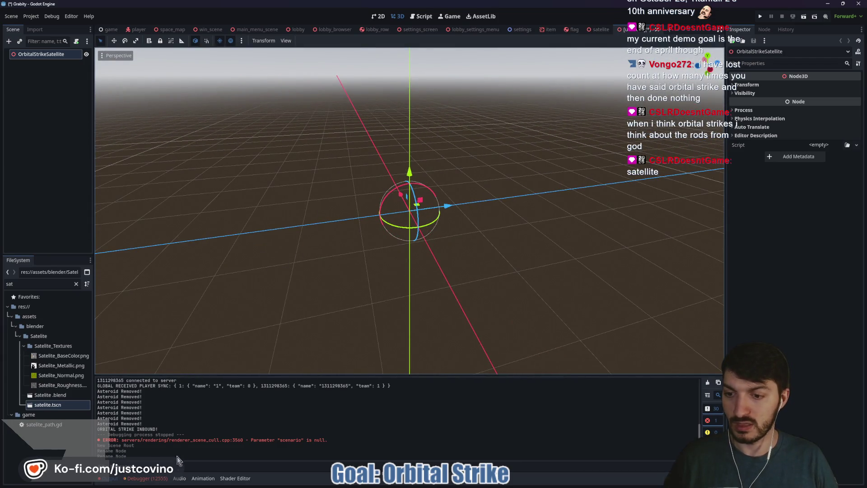
left_click(146, 478)
left_click(147, 392)
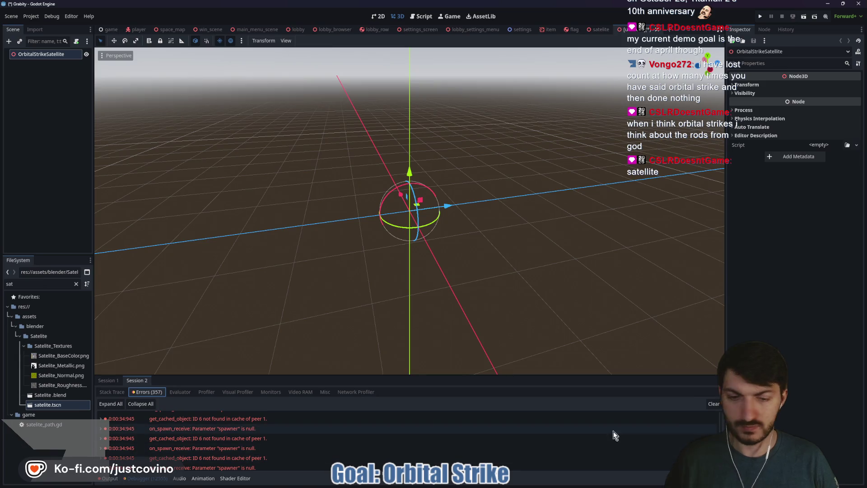
left_click(714, 404)
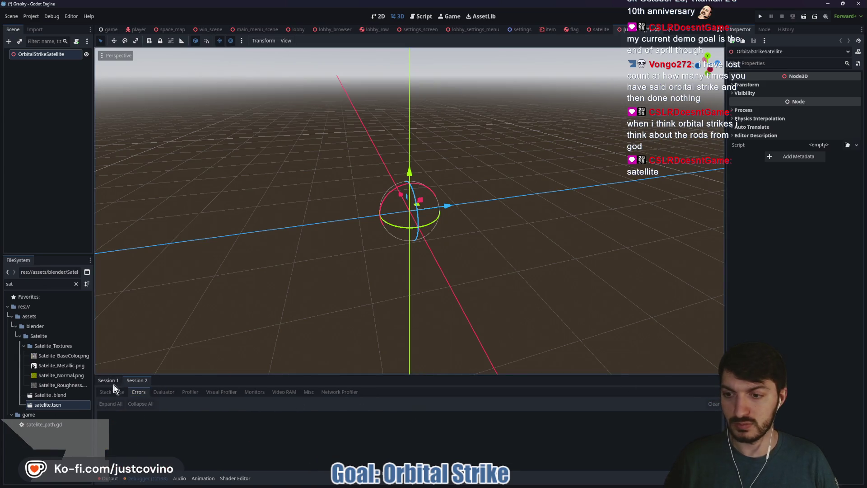
left_click(113, 382)
left_click(109, 478)
left_click(109, 478)
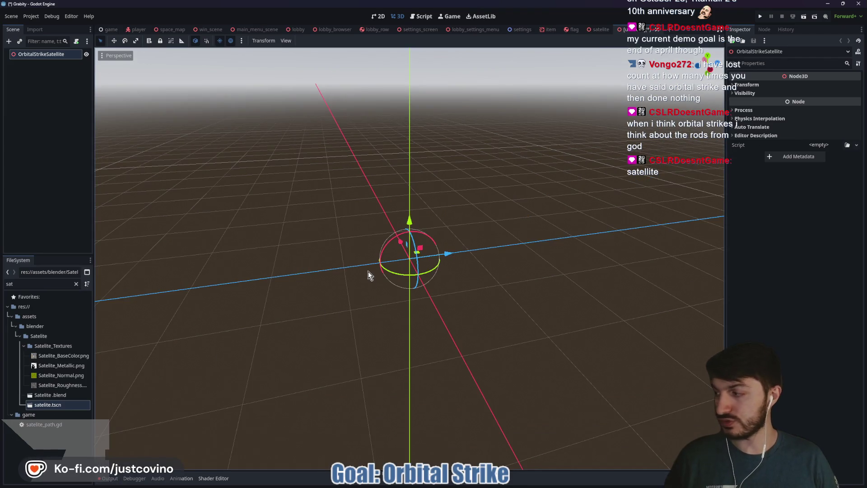
key("ctrl+s")
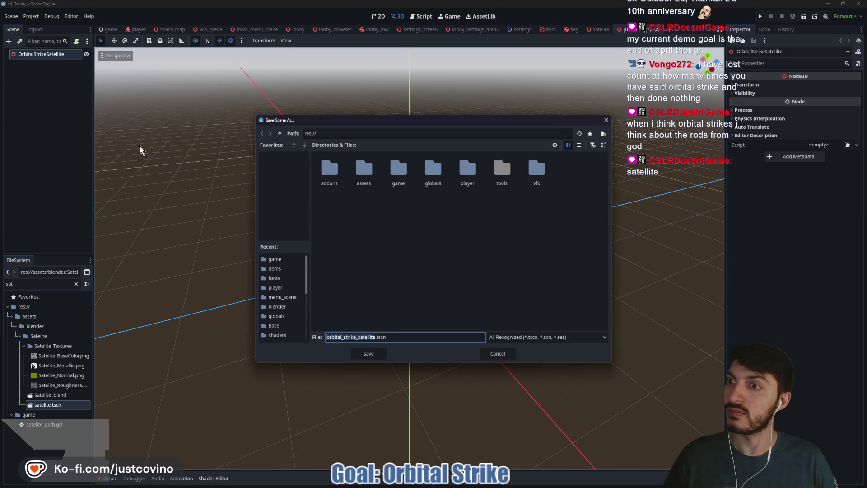
Step: Save the scene as orbital_strike_satellite.tscn in the game/items folder
left_click(399, 177)
double_click(399, 177)
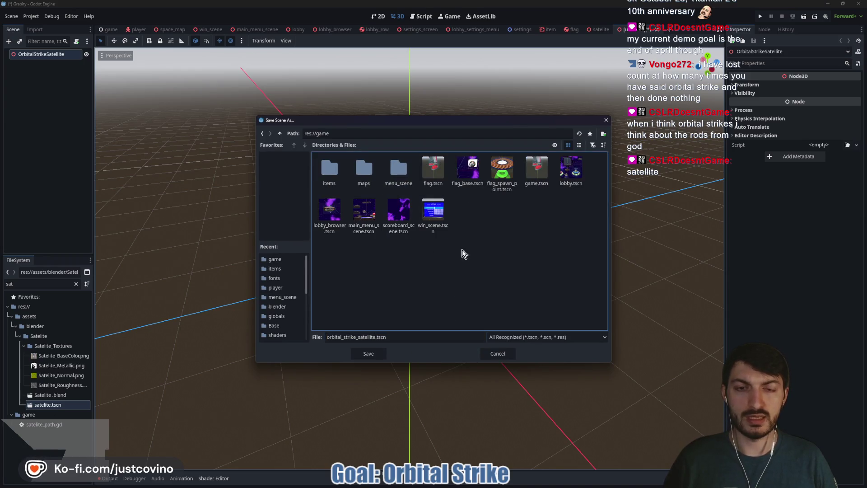
double_click(330, 166)
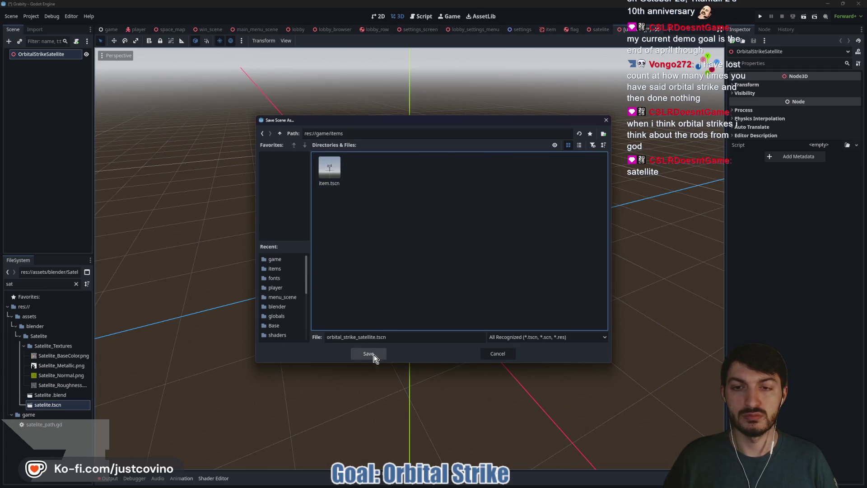
left_click(375, 355)
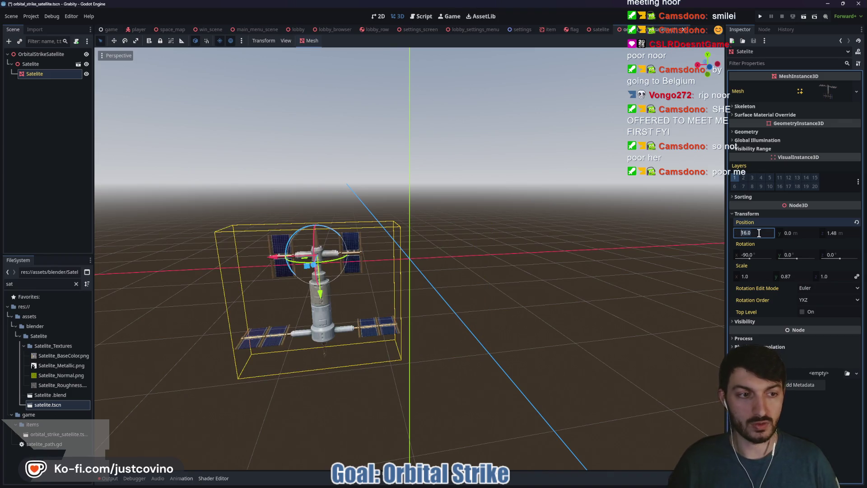
Step: Move the Satelite model to x 0, z 16.0 m and save the scene
key("Return")
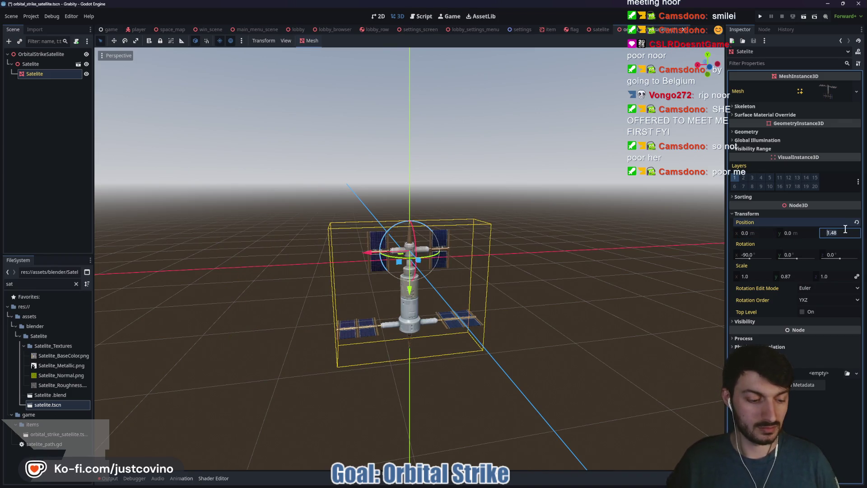
type("16")
key("Return")
mouse_move(581, 212)
left_mouse_down()
mouse_move(537, 186)
mouse_move(516, 226)
left_mouse_up()
key("ctrl+s")
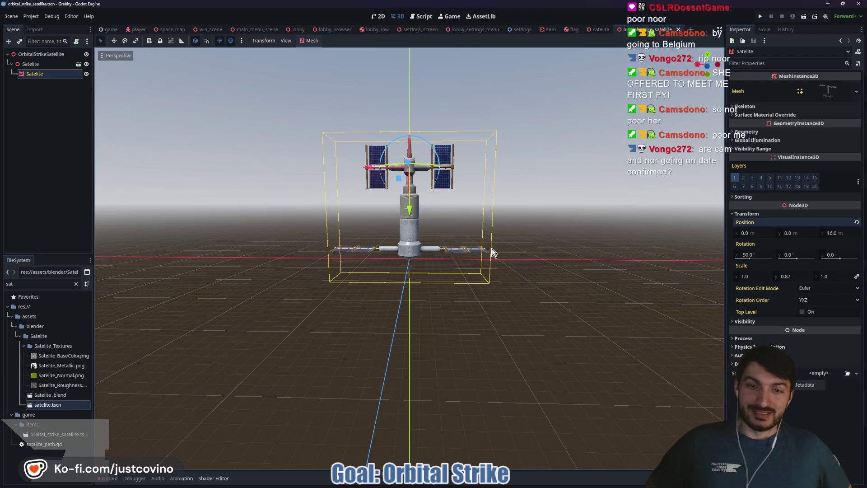
Step: Inspect the satellite from several angles, then attach a script to the OrbitalStrikeSatellite root
mouse_move(500, 243)
left_mouse_down()
mouse_move(457, 326)
mouse_move(329, 322)
left_mouse_up()
left_click(329, 322)
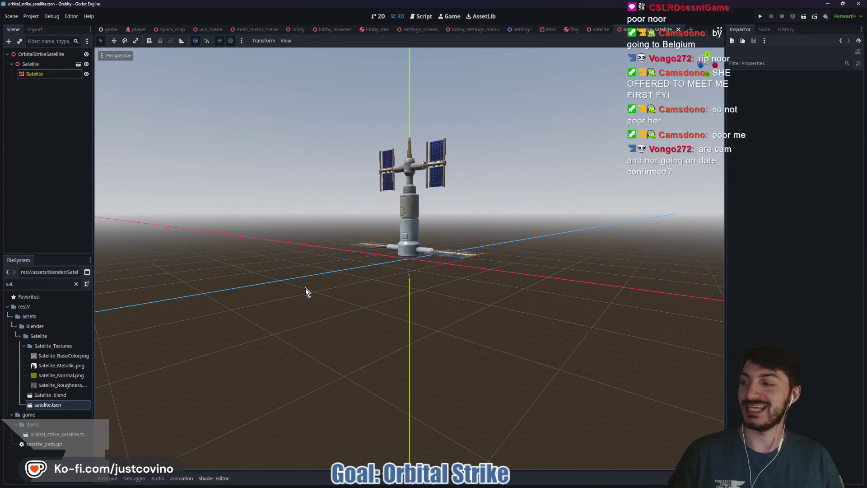
mouse_move(280, 277)
left_mouse_down()
mouse_move(316, 290)
mouse_move(362, 286)
left_mouse_up()
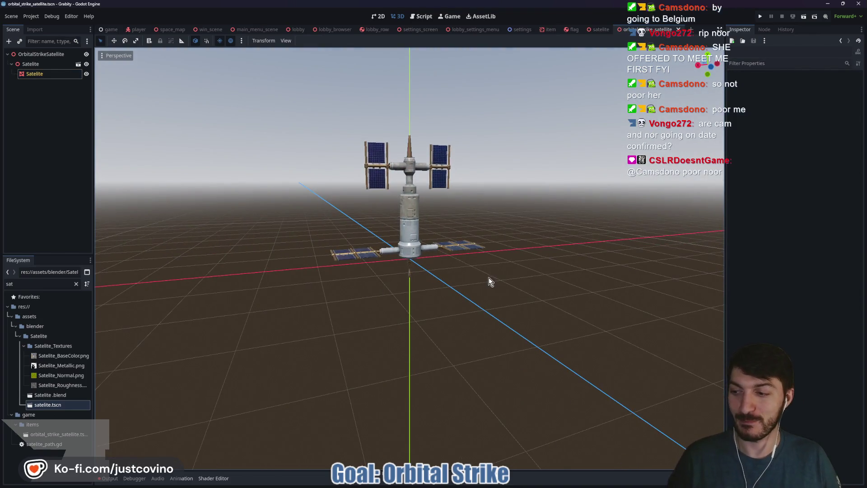
left_click_drag(489, 277, 430, 297)
scroll(357, 305, "up", 5)
left_click_drag(291, 333, 437, 321)
left_click(57, 54)
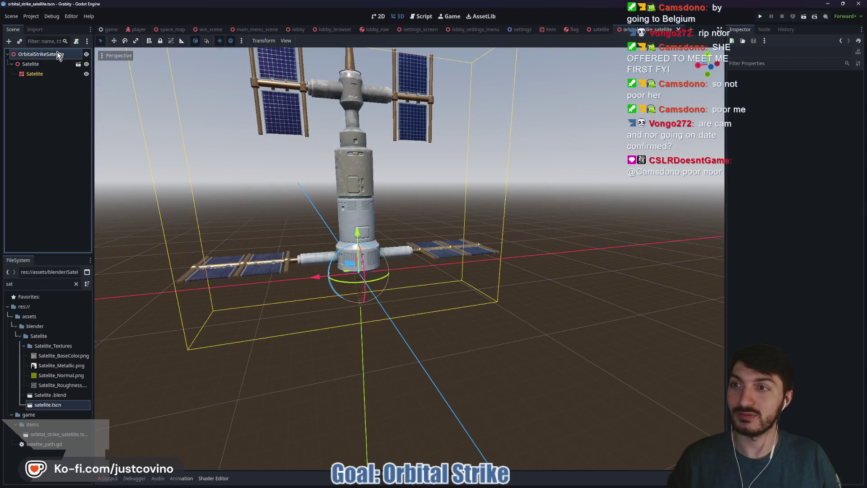
left_click(76, 41)
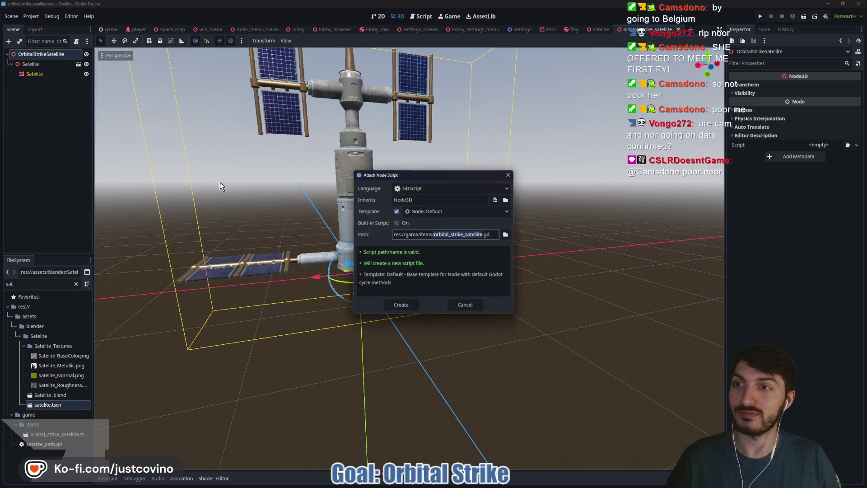
Step: Create orbital_strike_satellite.gd with class_name OrbitalStrikeSatellite on the first line and save it
left_click(403, 304)
type("class_name ")
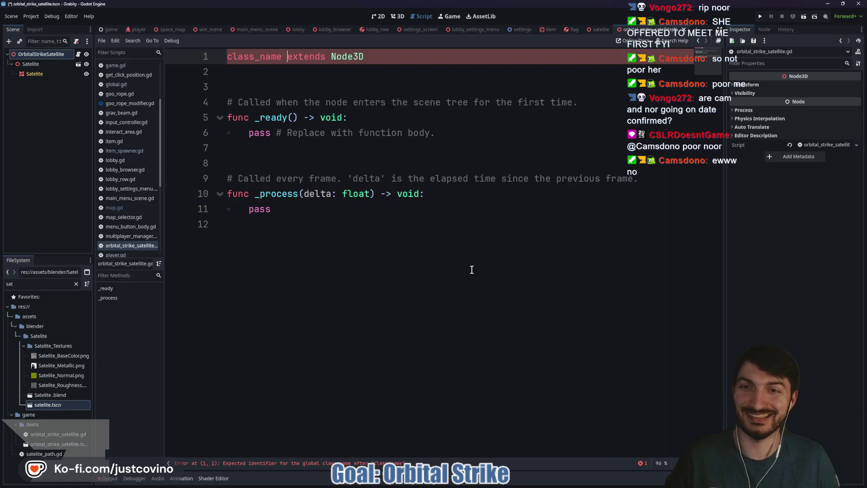
type("OrbitalStrikeSatell")
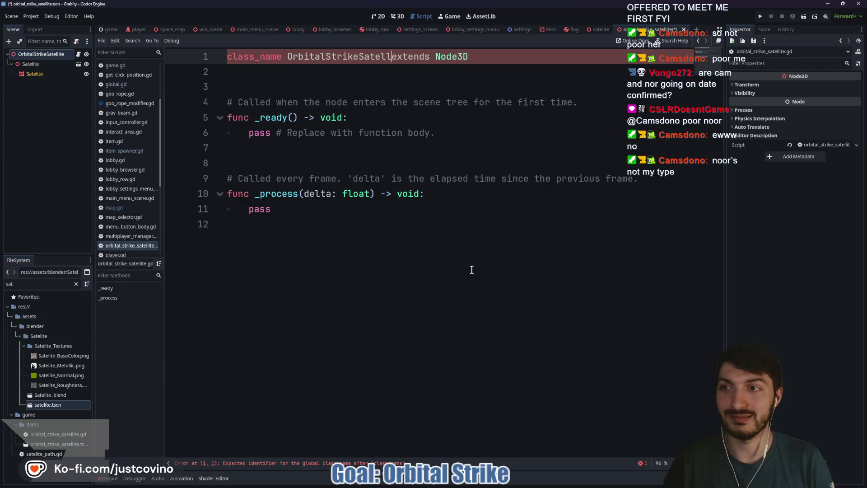
type("ite")
left_click(314, 247)
key("ctrl+s")
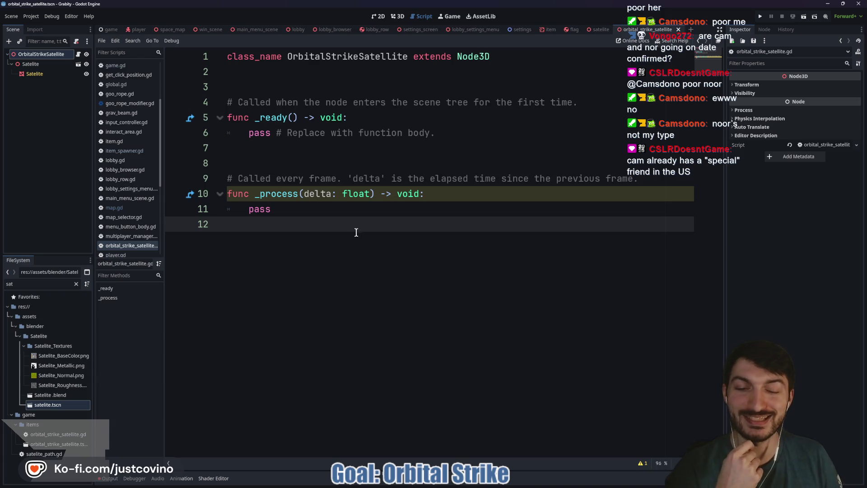
Step: Delete the template functions and leftover empty lines, leaving only the class declaration, and save
key("shift+Up")
key("shift+Up")
key("shift+Up")
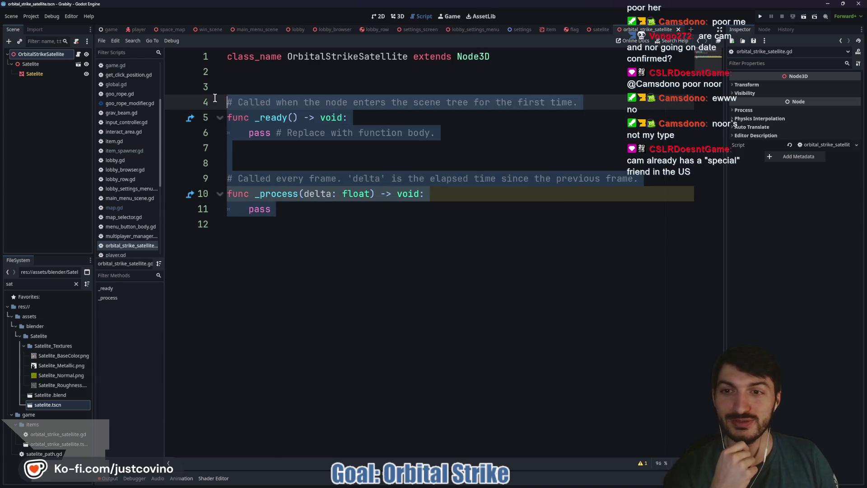
key("BackSpace")
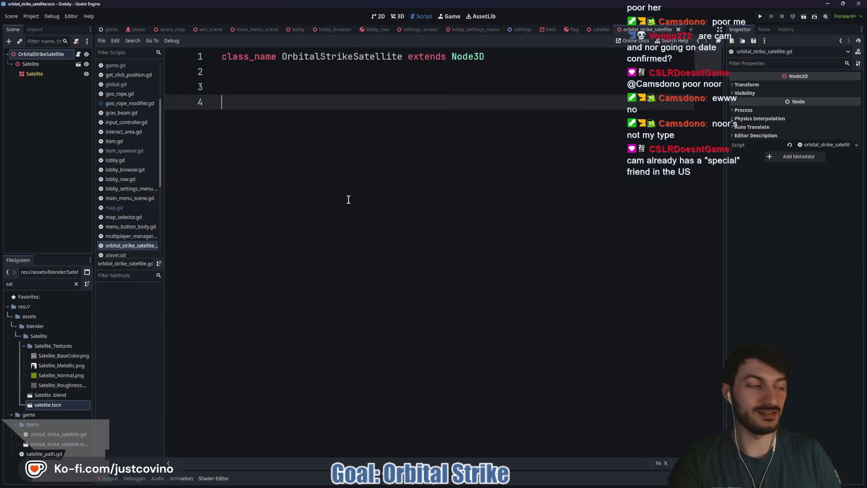
key("ctrl+s")
key("BackSpace")
key("BackSpace")
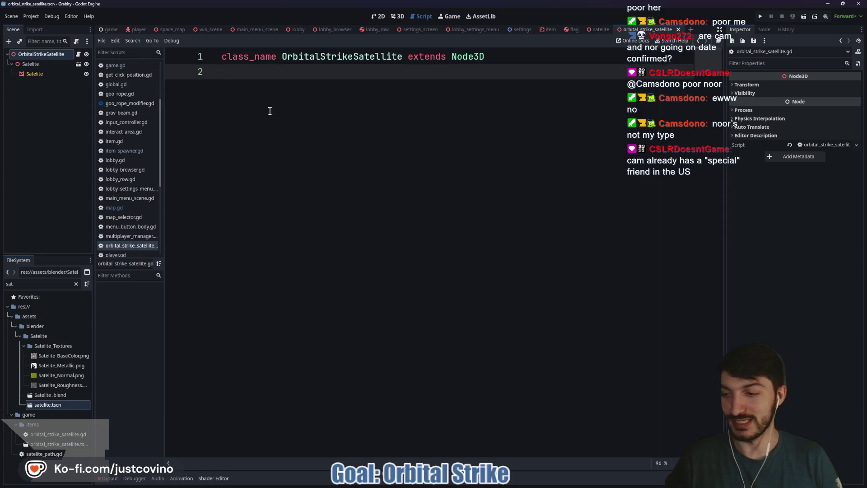
key("Return")
key("ctrl+s")
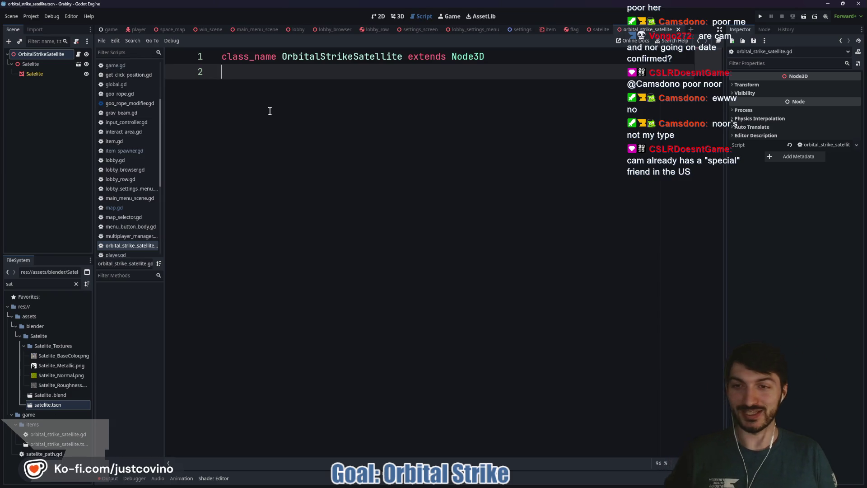
key("Return")
key("Return")
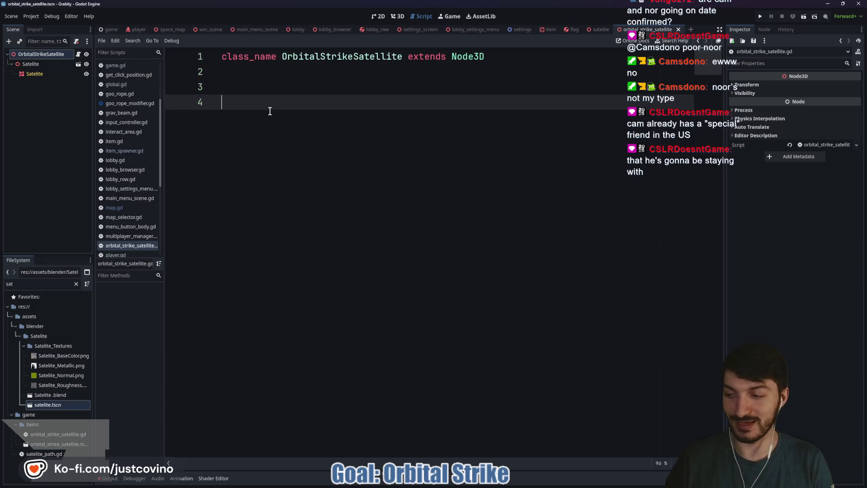
key("BackSpace")
key("BackSpace")
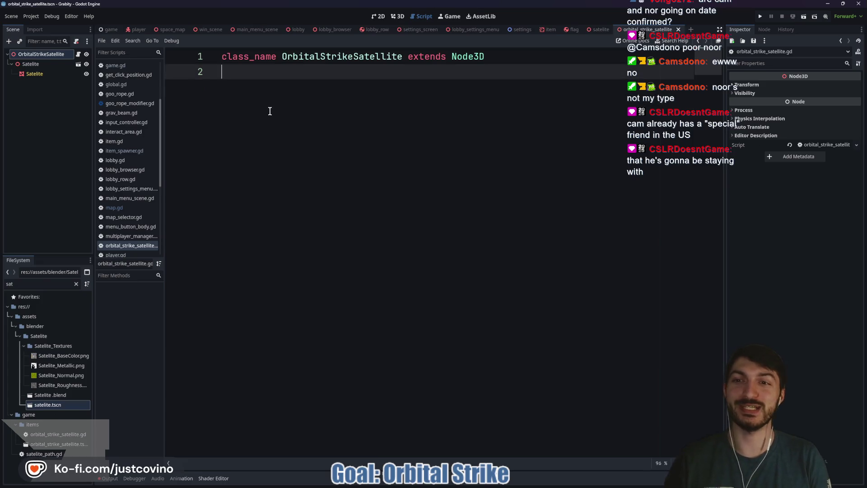
key("Return")
key("BackSpace")
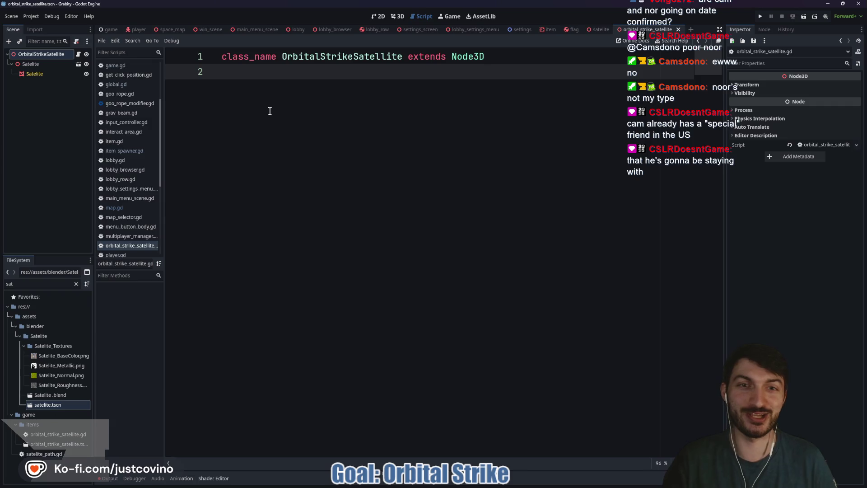
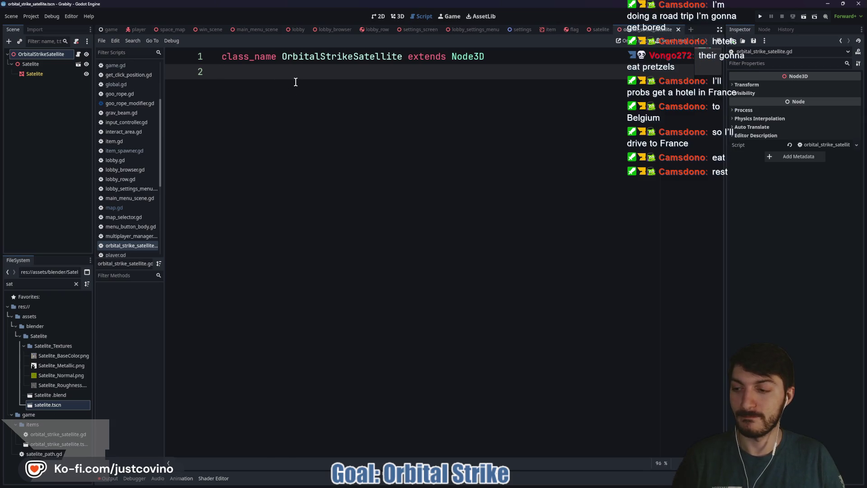
Step: Save the satellite scene and orbit around the satellite in the 3D view
key("ctrl+s")
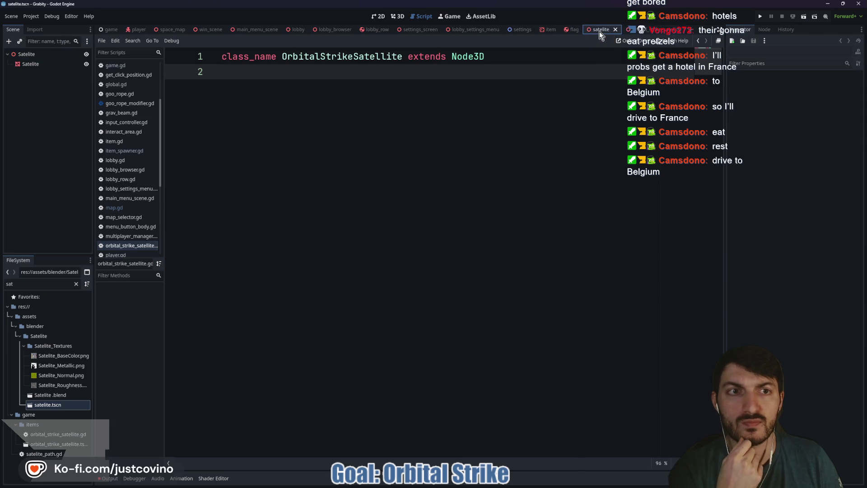
left_click(402, 16)
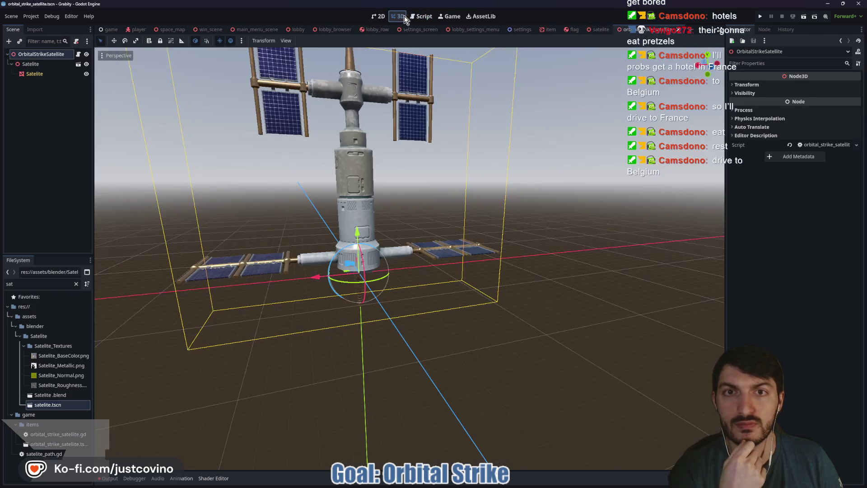
mouse_move(516, 164)
left_mouse_down()
mouse_move(434, 165)
mouse_move(489, 165)
left_mouse_up()
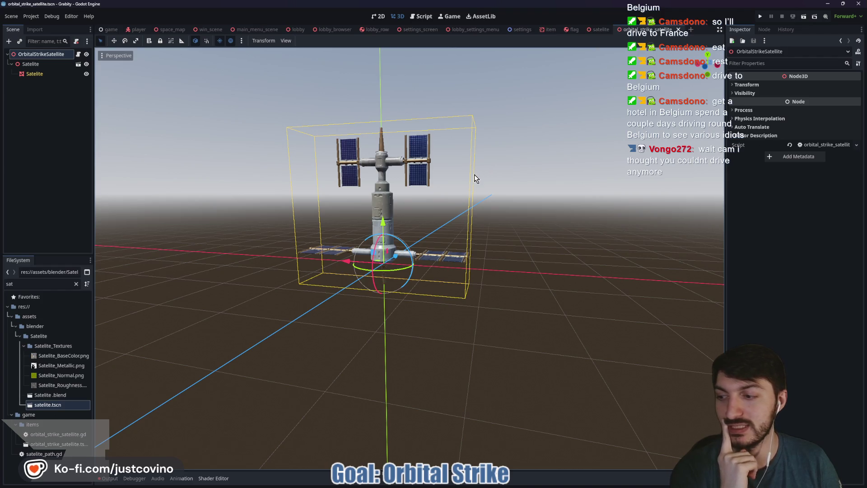
left_click_drag(464, 175, 494, 175)
scroll(493, 178, "down", 2)
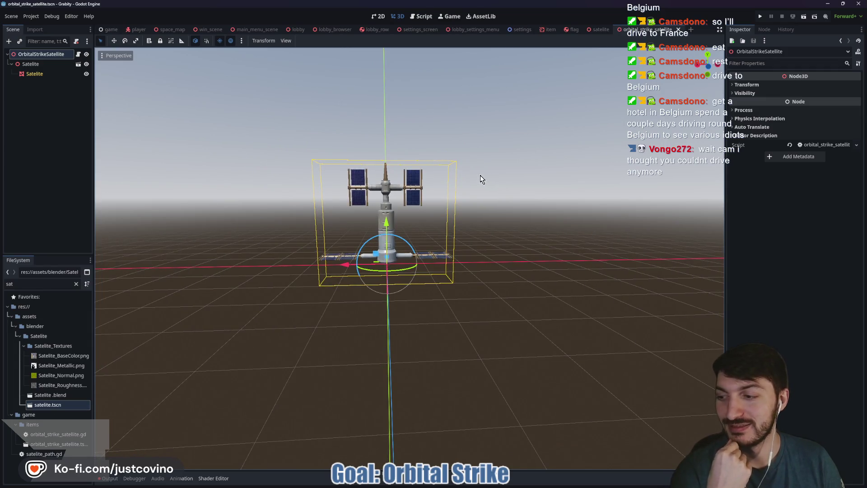
Step: Glance at the imported satelite model scene, then reopen the orbital_strike_satellite.gd script
left_click(594, 32)
left_click(613, 29)
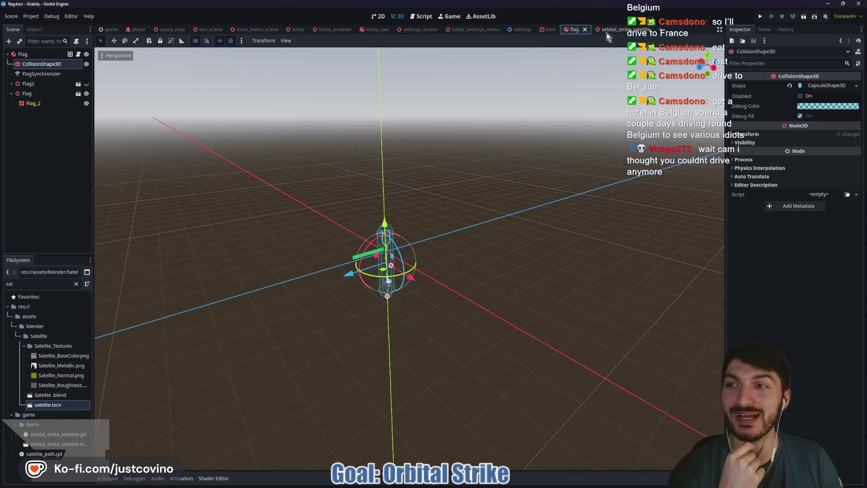
left_click(614, 30)
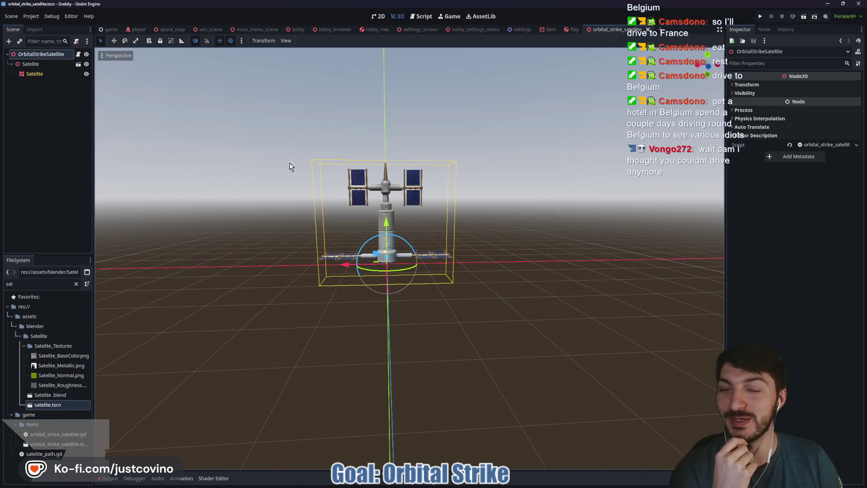
mouse_move(283, 223)
left_mouse_down()
mouse_move(286, 145)
mouse_move(289, 236)
left_mouse_up()
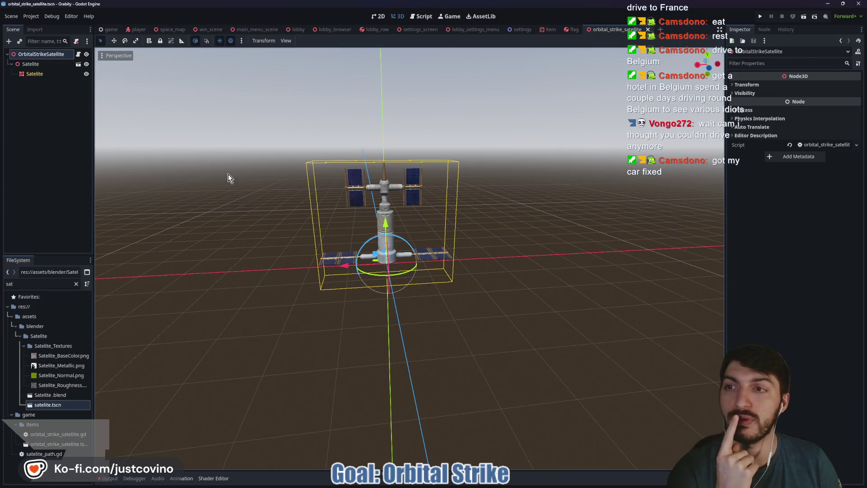
left_click(79, 55)
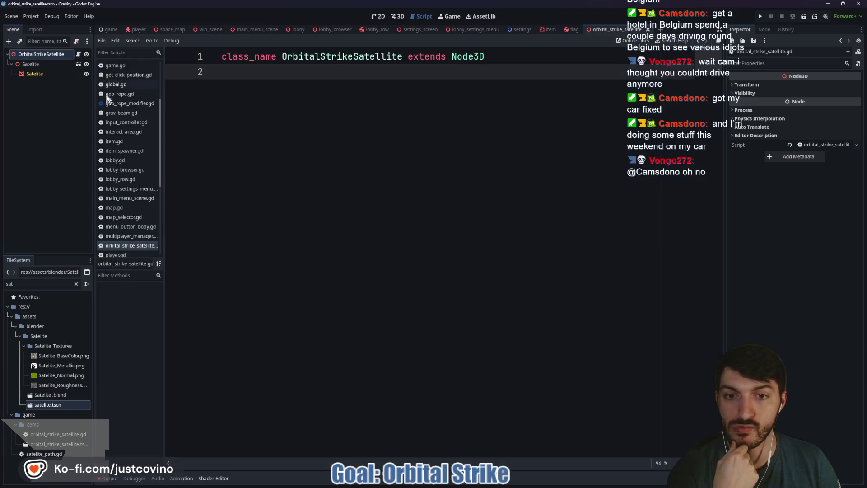
Step: Add an empty 'func fire_orbital_strike() -> void:' with a 'pass' body and save
key("Return")
key("Return")
key("Return")
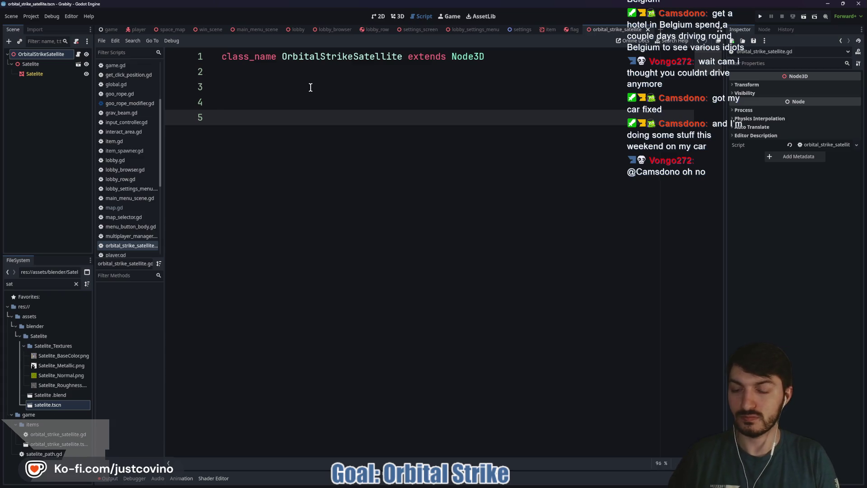
type("func fire_")
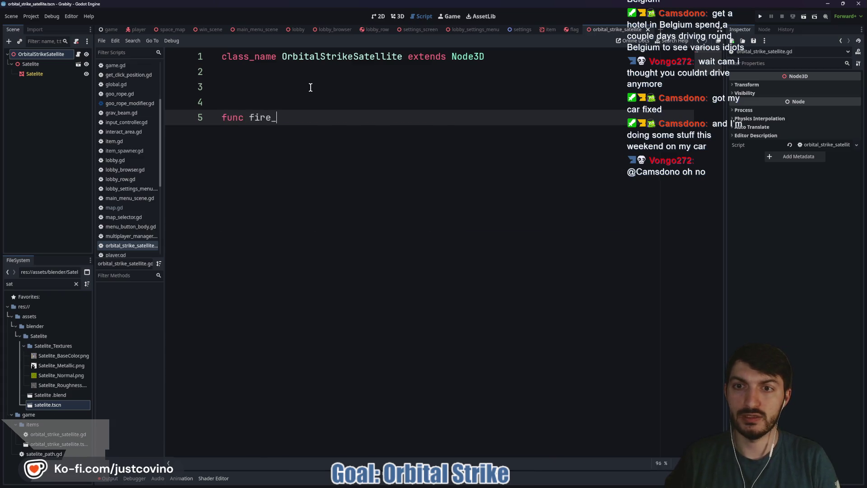
type("orbital_strike")
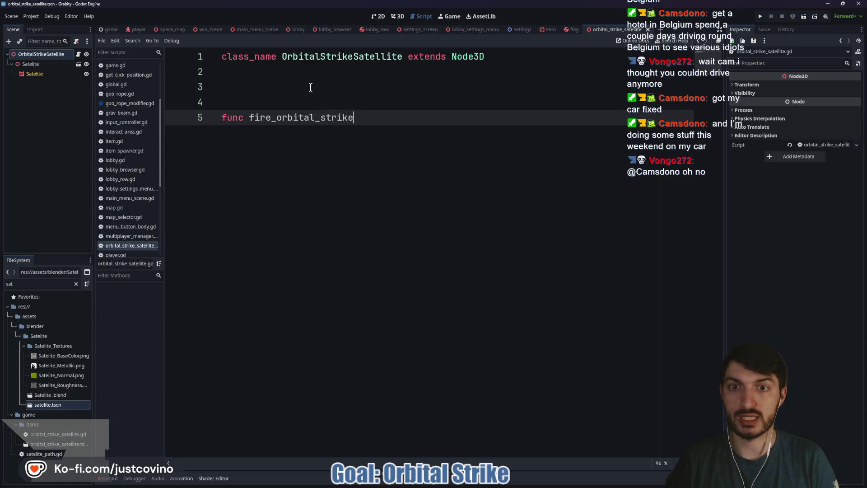
type("() -> ")
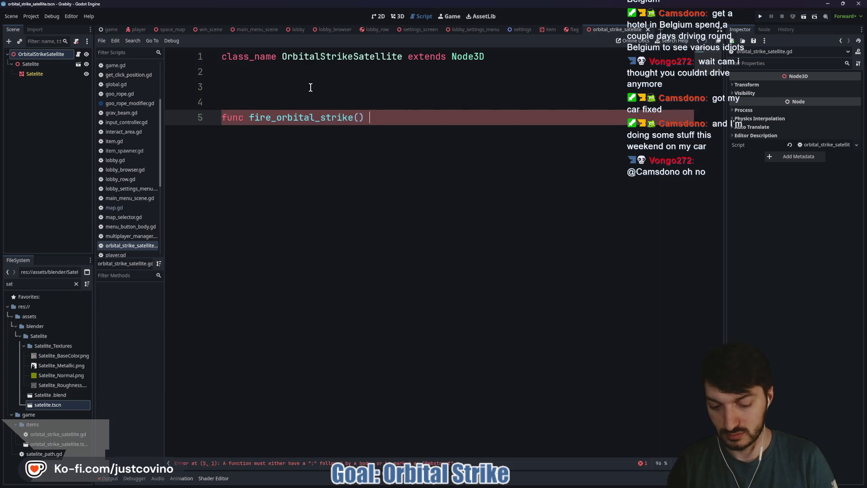
type("void:")
key("Return")
type("pass")
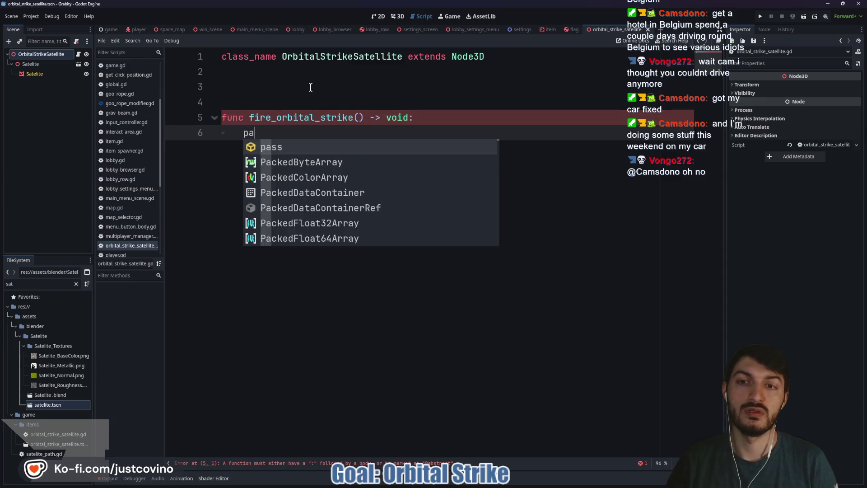
key("ctrl+s")
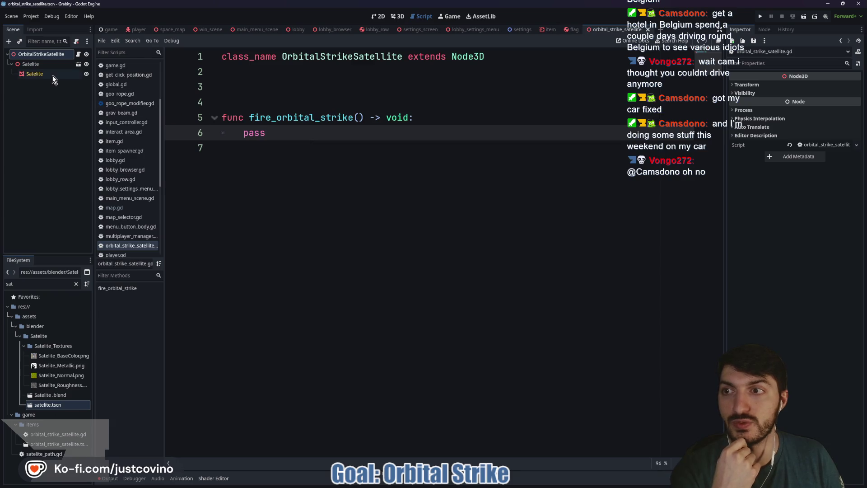
Step: Orbit around the satellite in the 3D view, then switch to the player scene
left_click(398, 16)
scroll(382, 236, "down", 5)
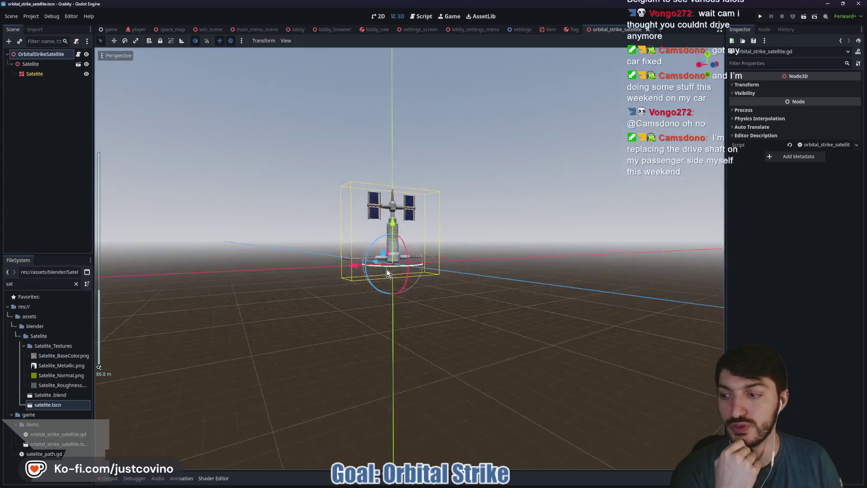
left_click_drag(387, 269, 340, 274)
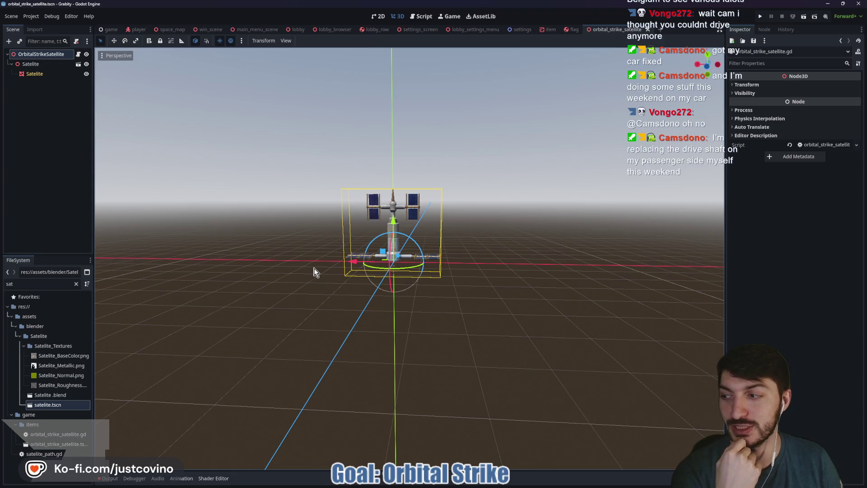
mouse_move(313, 267)
left_mouse_down()
mouse_move(394, 283)
mouse_move(326, 282)
left_mouse_up()
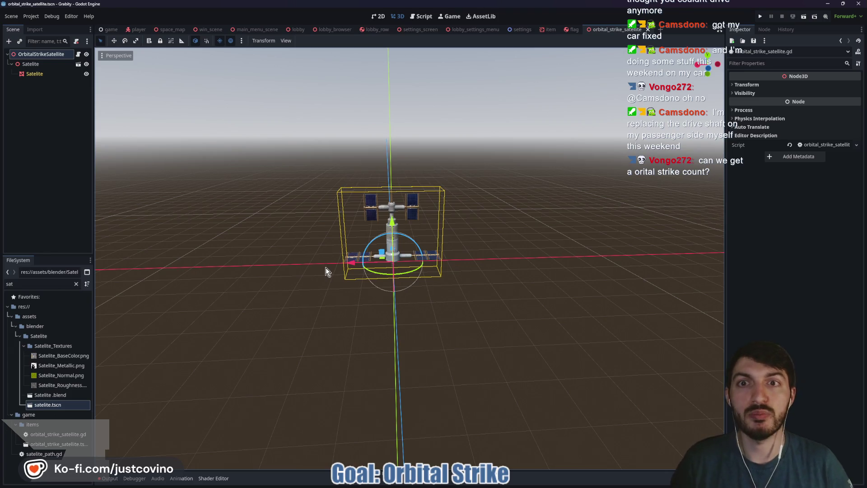
left_click(137, 29)
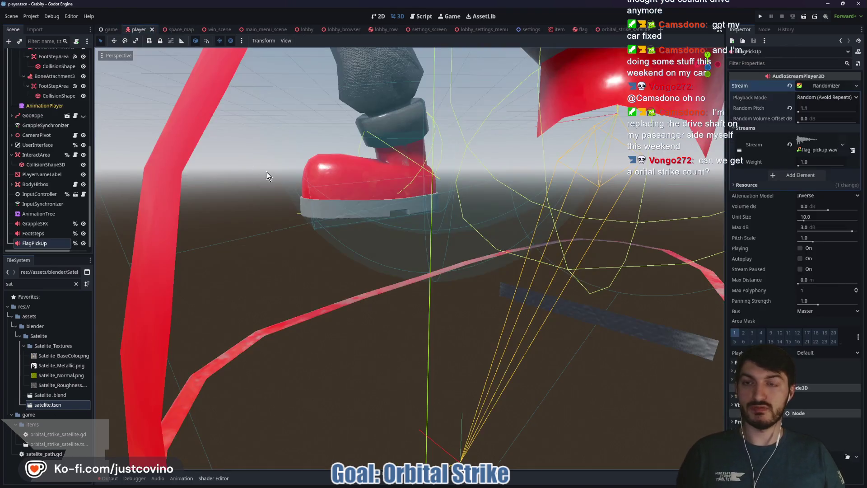
Step: Select the Player root node, dismissing the Create New Node dialog without adding anything
scroll(321, 207, "down", 15)
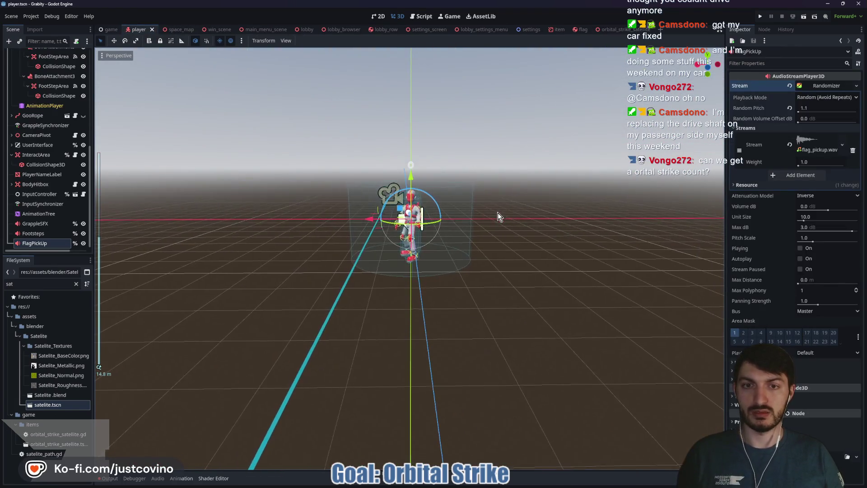
left_click_drag(509, 213, 317, 226)
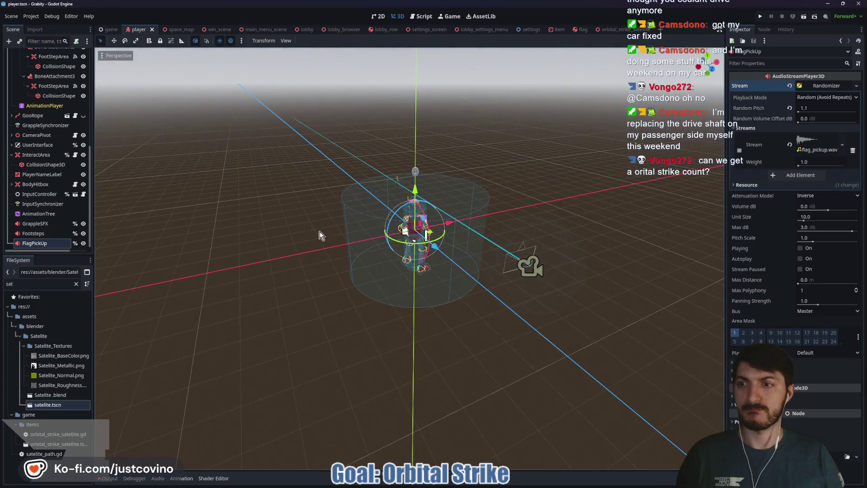
scroll(35, 217, "up", 5)
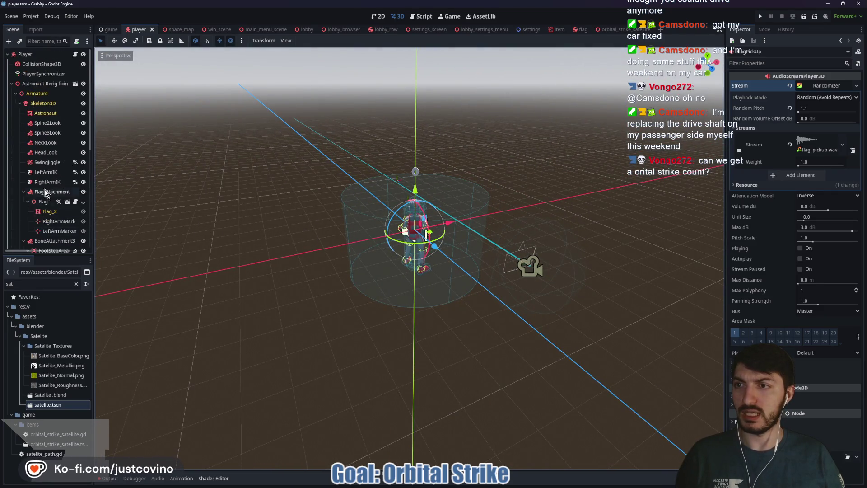
left_click(12, 84)
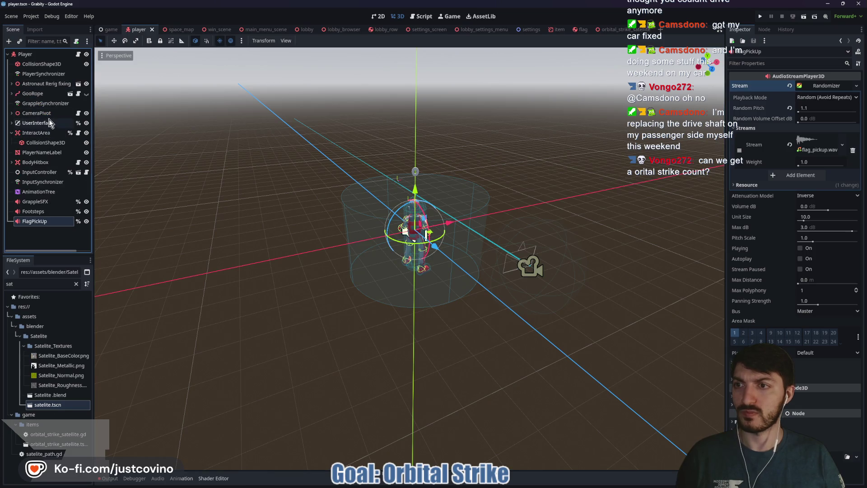
left_click(32, 55)
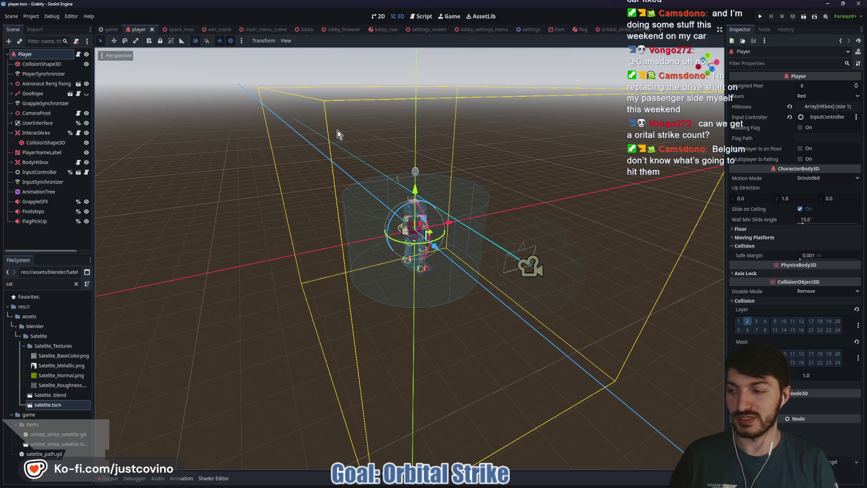
key("ctrl+a")
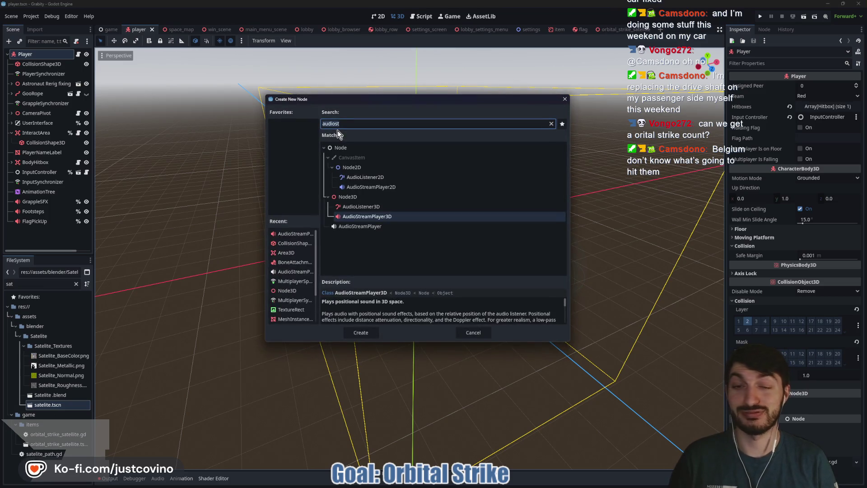
left_click(506, 122)
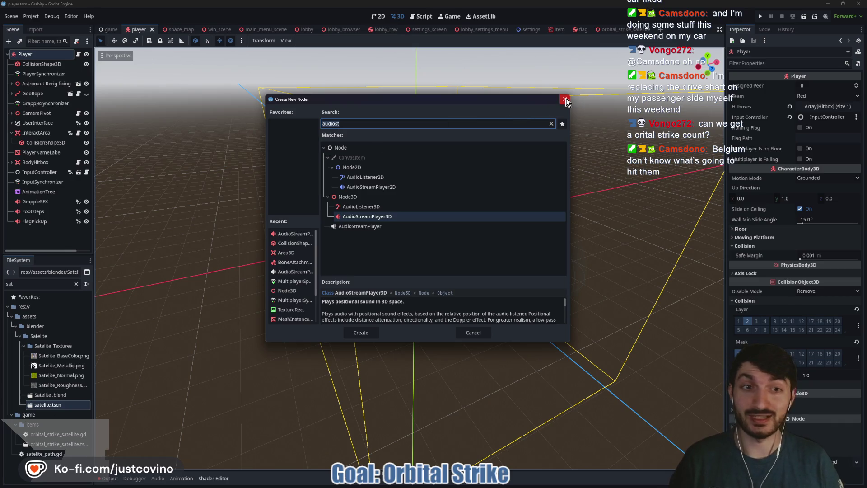
left_click(565, 100)
Step: Instance orbital_strike_satellite.tscn as a child of Player by searching 'orbi'
key("ctrl+shift+o")
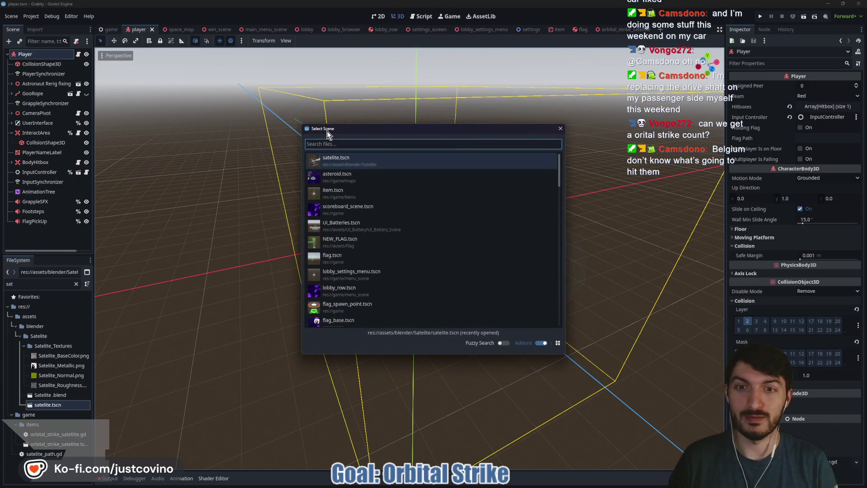
type("orbi")
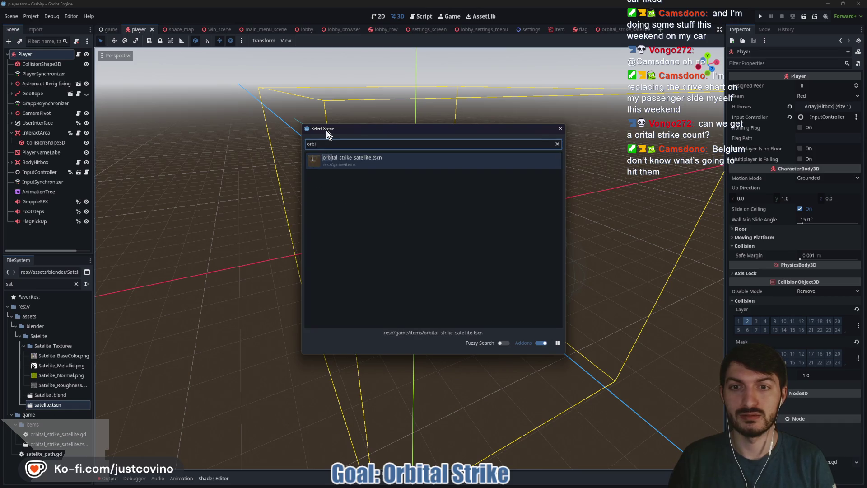
key("Return")
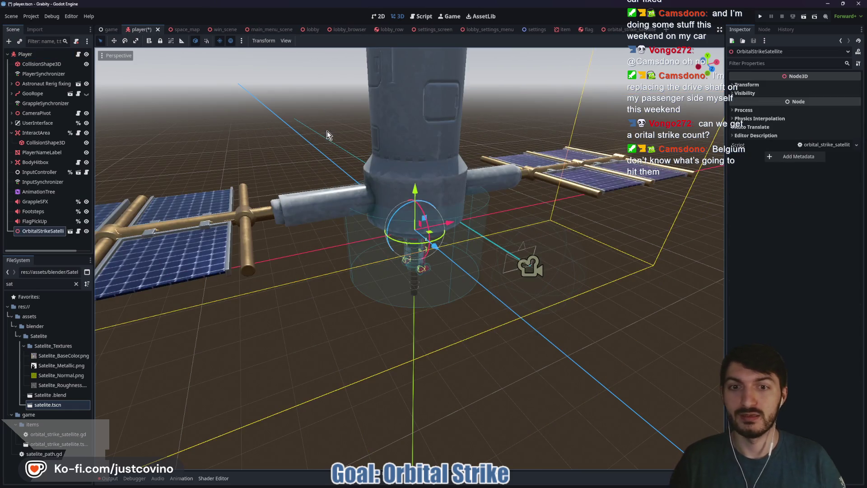
left_click_drag(415, 189, 431, 25)
key("f")
scroll(561, 151, "down", 3)
mouse_move(409, 180)
left_mouse_down()
mouse_move(406, 45)
mouse_move(409, 53)
left_mouse_up()
mouse_move(538, 165)
left_mouse_down()
mouse_move(151, 178)
mouse_move(442, 196)
mouse_move(346, 187)
left_mouse_up()
mouse_move(459, 203)
left_mouse_down()
mouse_move(534, 139)
mouse_move(537, 111)
mouse_move(541, 161)
mouse_move(563, 199)
mouse_move(503, 201)
mouse_move(464, 188)
mouse_move(400, 210)
mouse_move(425, 139)
mouse_move(445, 323)
left_mouse_up()
left_click_drag(389, 140, 326, 326)
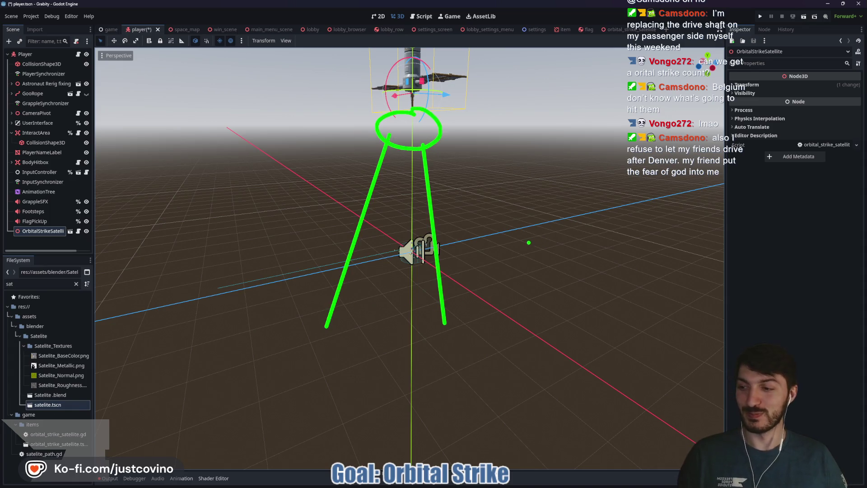
key("Escape")
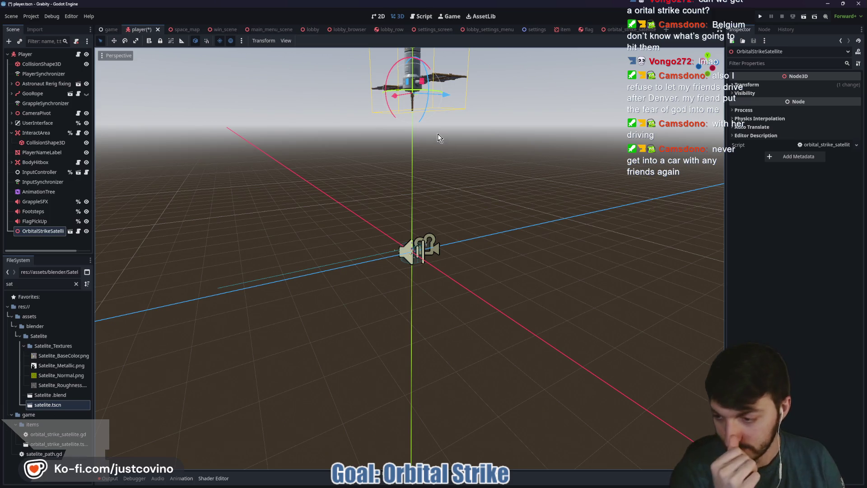
scroll(462, 185, "up", 3)
scroll(465, 193, "down", 4)
left_click_drag(468, 193, 540, 182)
mouse_move(412, 110)
left_mouse_down()
mouse_move(404, 109)
mouse_move(403, 144)
mouse_move(495, 204)
left_mouse_up()
scroll(444, 248, "up", 3)
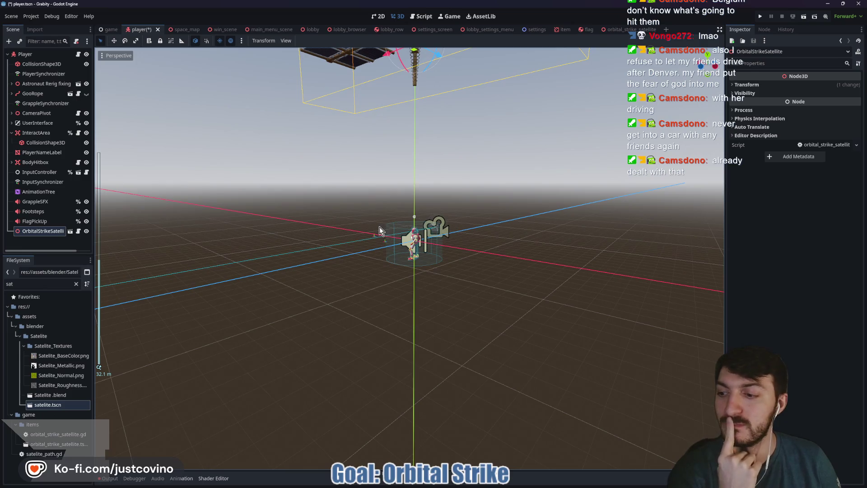
left_click_drag(320, 219, 374, 224)
scroll(483, 207, "down", 3)
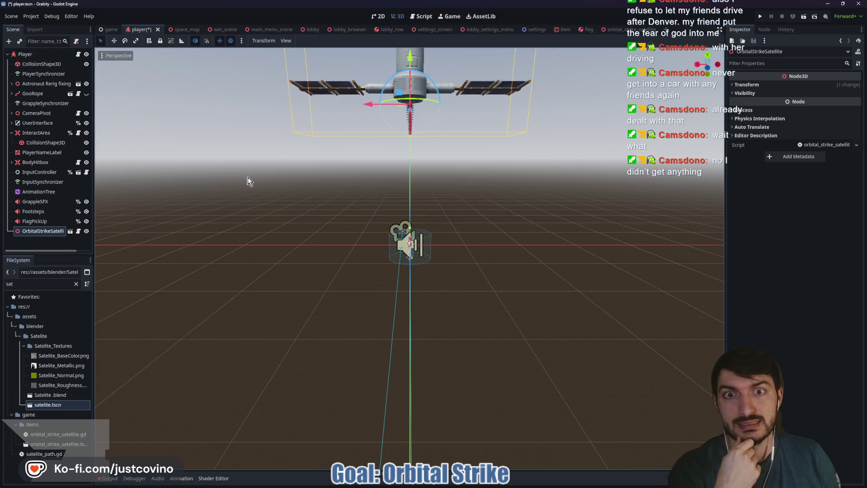
mouse_move(324, 192)
left_mouse_down()
mouse_move(345, 203)
mouse_move(481, 200)
mouse_move(403, 199)
mouse_move(321, 213)
left_mouse_up()
scroll(449, 196, "up", 2)
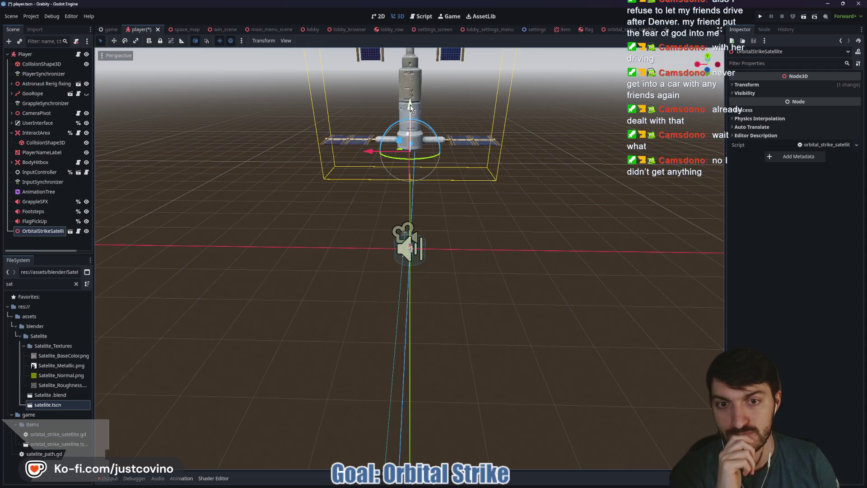
mouse_move(580, 158)
left_mouse_down()
mouse_move(550, 190)
mouse_move(525, 154)
left_mouse_up()
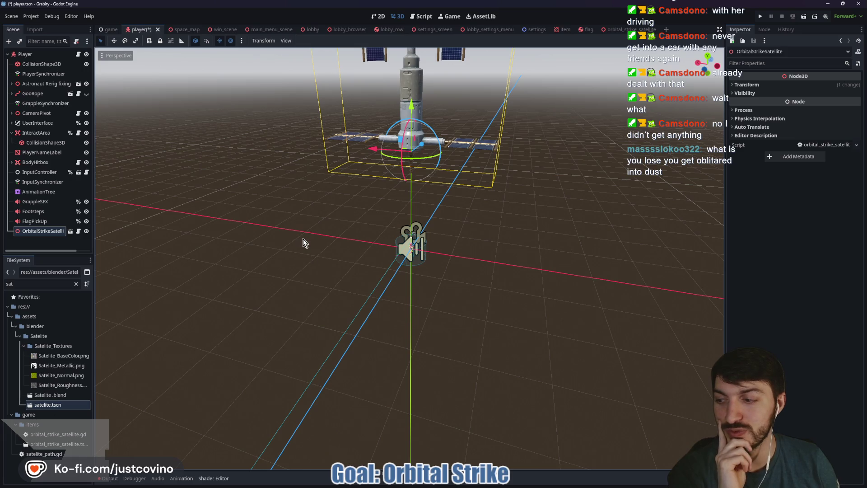
Step: Zoom in on the satellite and toggle its visibility off and back on
mouse_move(314, 247)
left_mouse_down()
mouse_move(356, 232)
mouse_move(519, 251)
left_mouse_up()
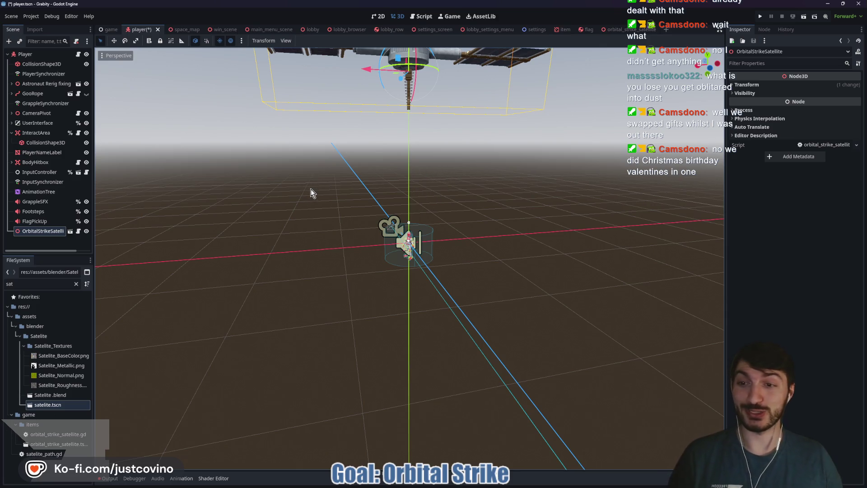
mouse_move(300, 187)
left_mouse_down()
mouse_move(435, 197)
mouse_move(380, 194)
left_mouse_up()
scroll(403, 190, "up", 2)
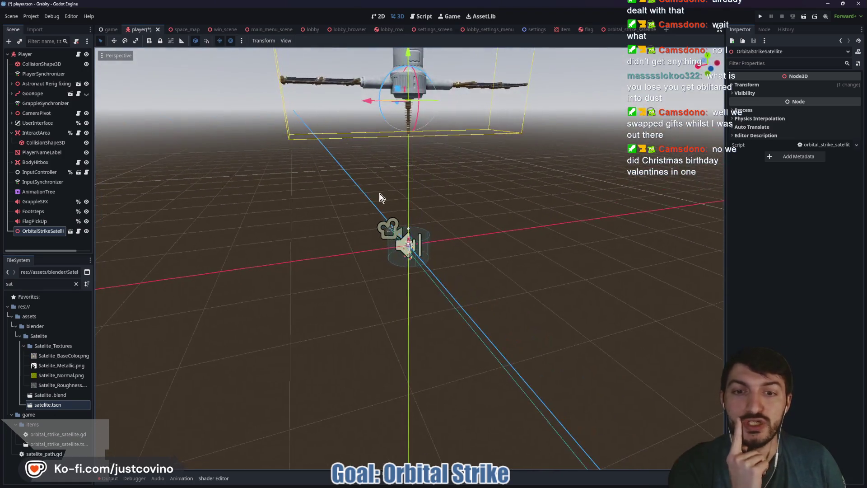
scroll(429, 183, "down", 4)
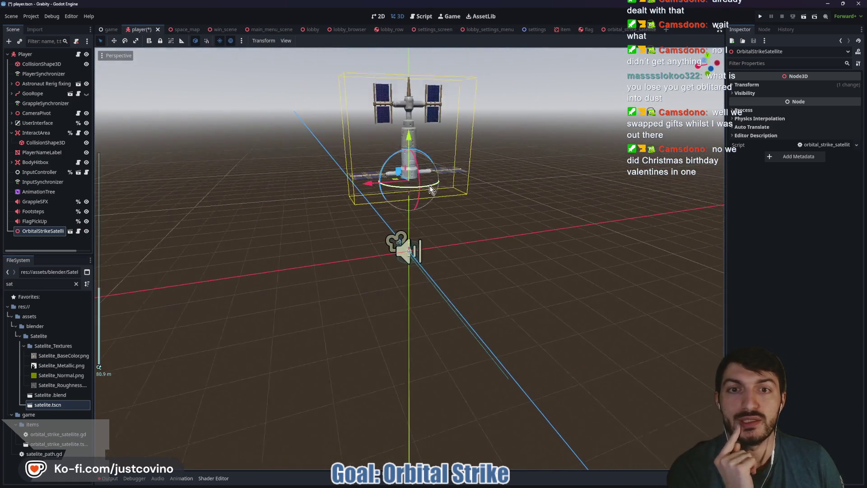
left_click(86, 231)
left_click(86, 231)
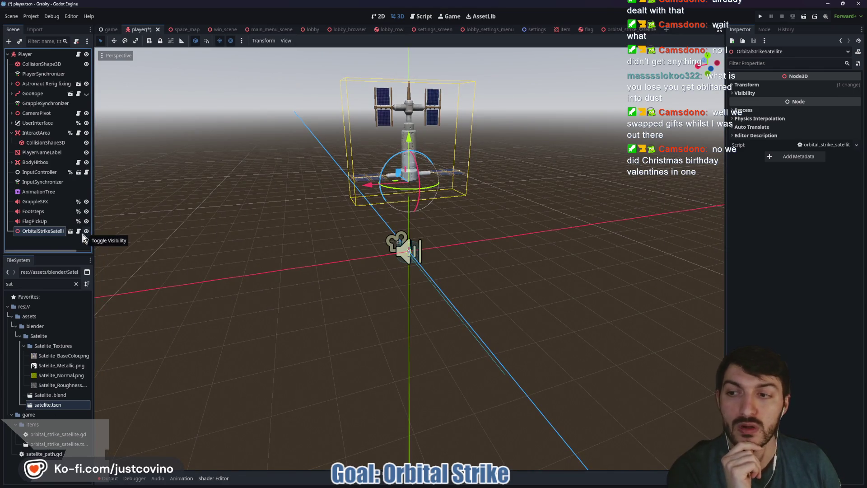
Step: Delete the OrbitalStrikeSatellite node from the player scene and confirm
double_click(30, 231)
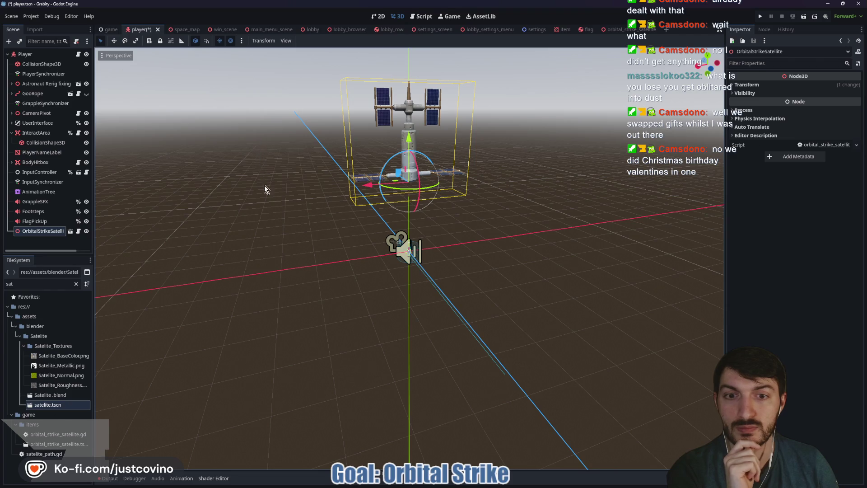
key("Delete")
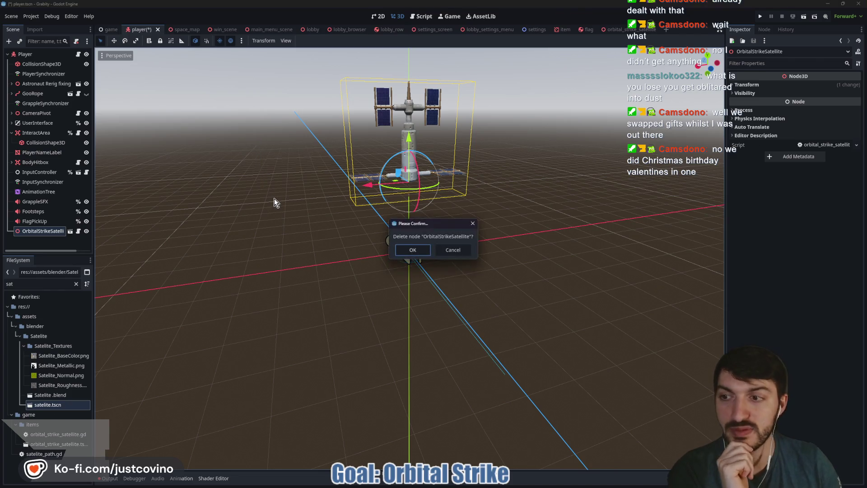
left_click(412, 249)
scroll(459, 239, "up", 3)
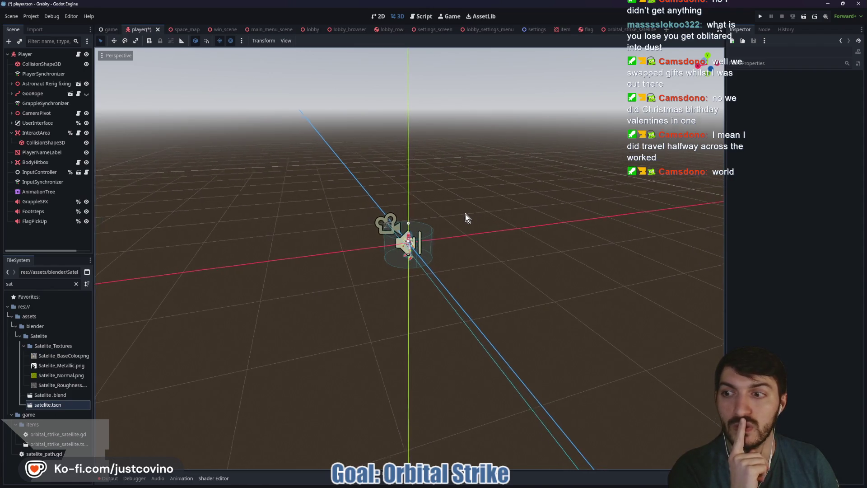
left_click_drag(467, 213, 450, 216)
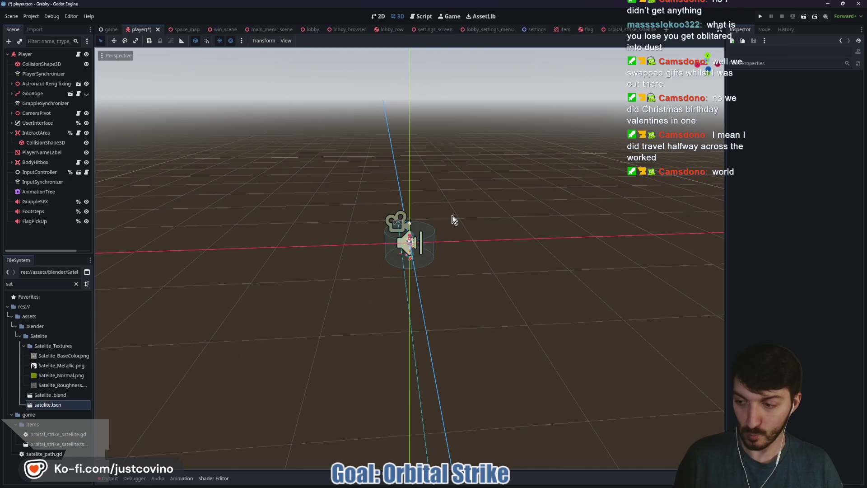
Step: Save player.tscn and open the space_map scene, orbiting to a frontal view
key("ctrl+s")
scroll(439, 247, "up", 3)
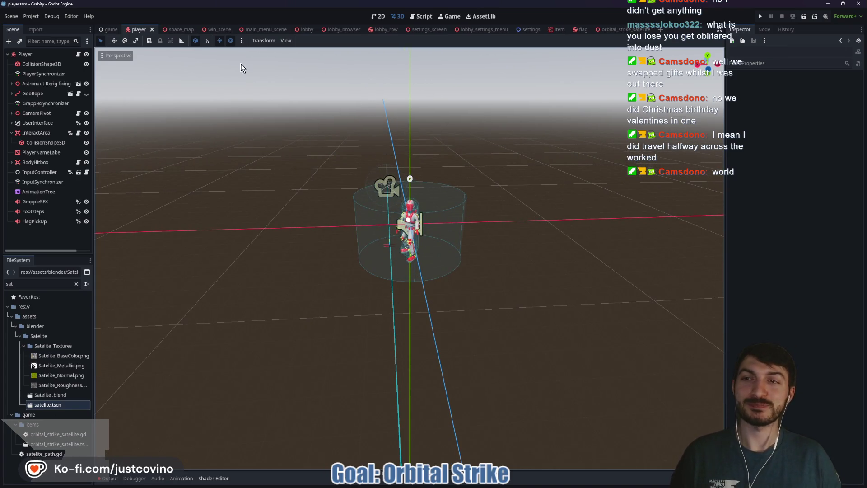
left_click(183, 29)
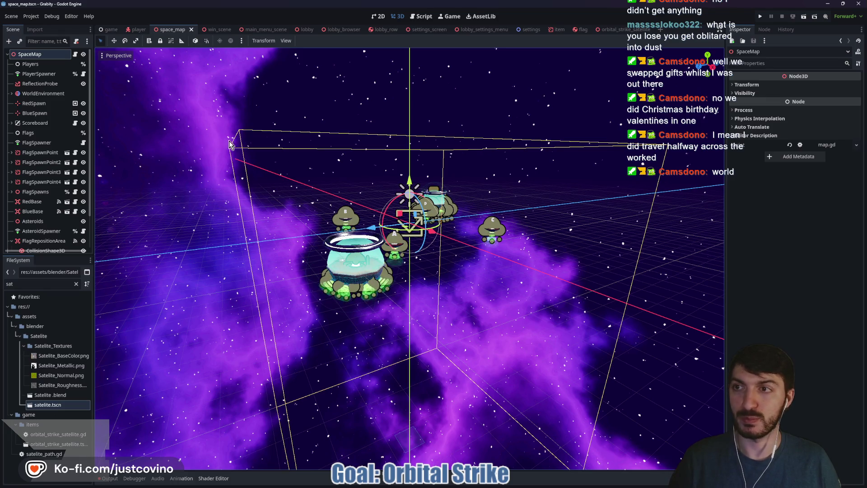
mouse_move(277, 146)
left_mouse_down()
mouse_move(390, 155)
mouse_move(401, 167)
left_mouse_up()
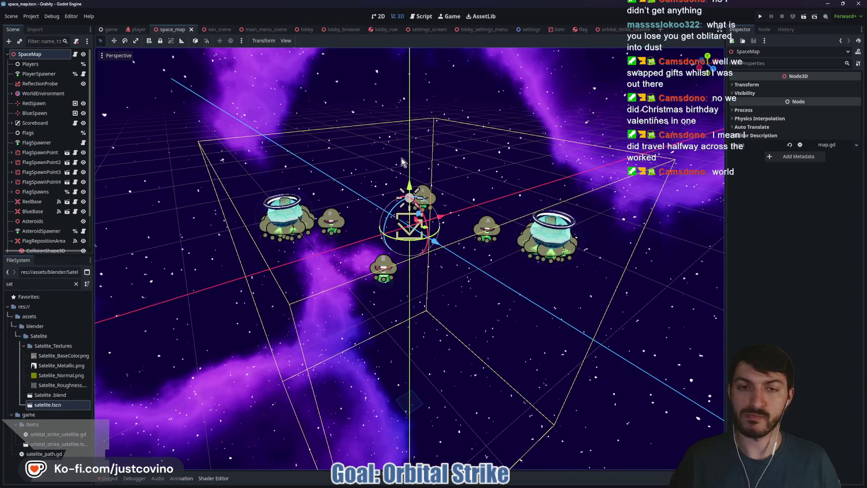
mouse_move(542, 145)
left_mouse_down()
mouse_move(499, 121)
mouse_move(510, 131)
mouse_move(486, 131)
left_mouse_up()
scroll(487, 131, "down", 5)
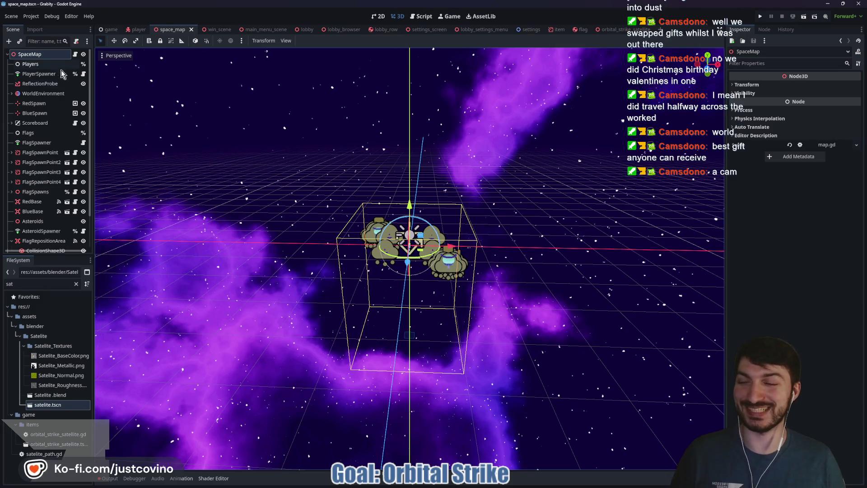
Step: Instance orbital_strike_satellite.tscn into the space map
key("ctrl+shift+o")
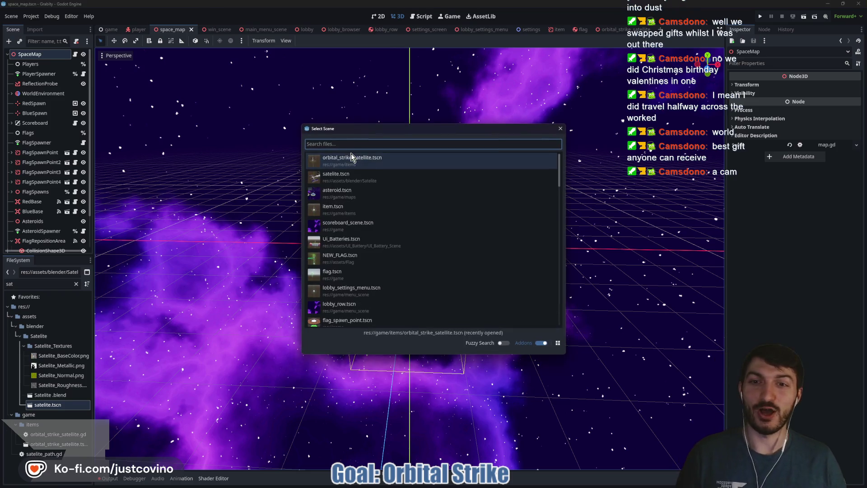
double_click(350, 155)
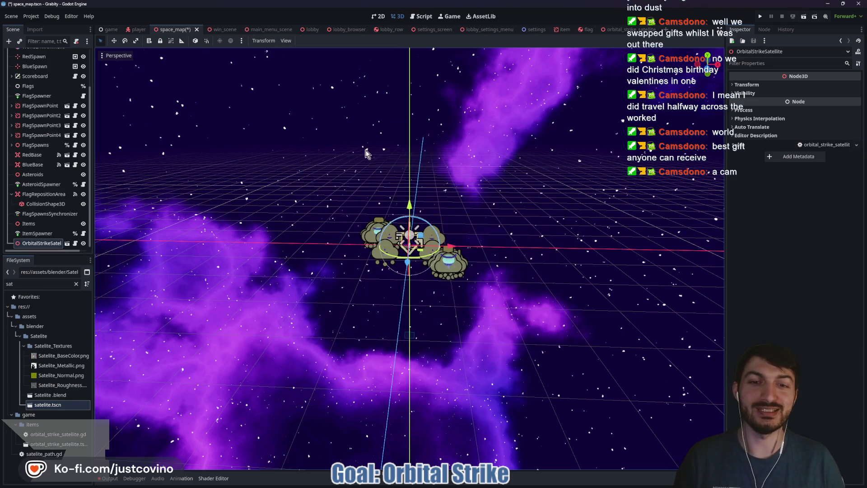
scroll(431, 233, "up", 5)
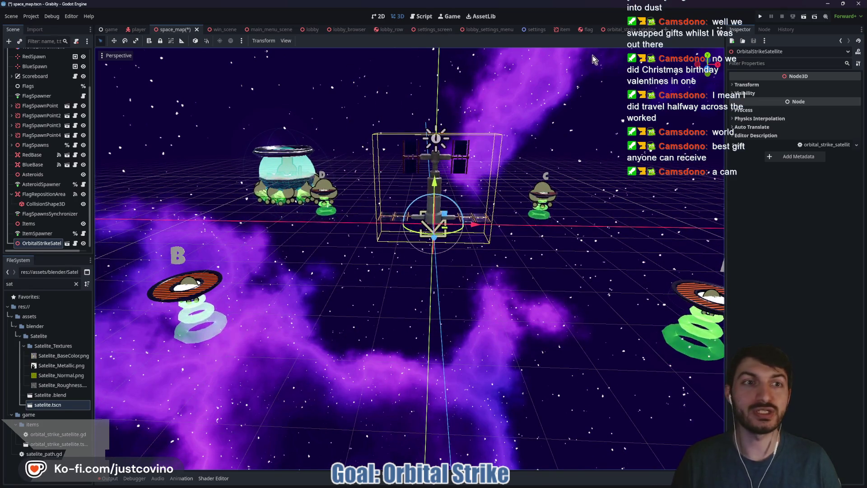
Step: Set the Satelite model node's scale to 2 in the satellite scene and save it
left_click(617, 33)
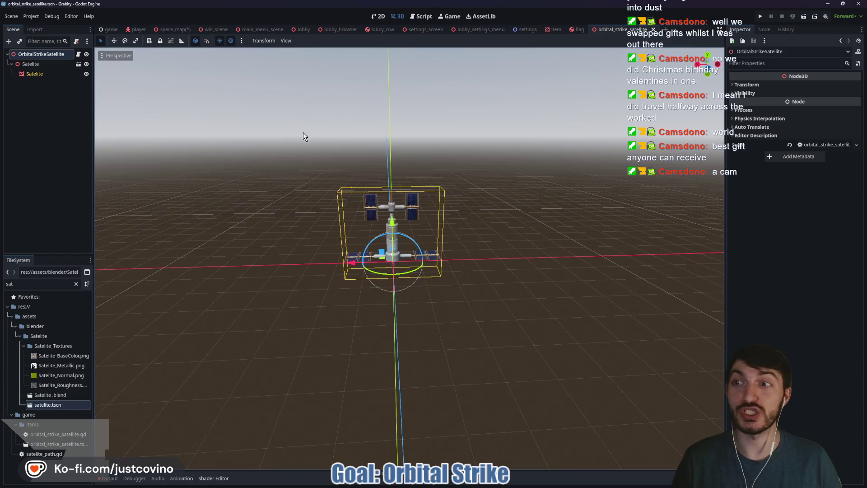
left_click(34, 64)
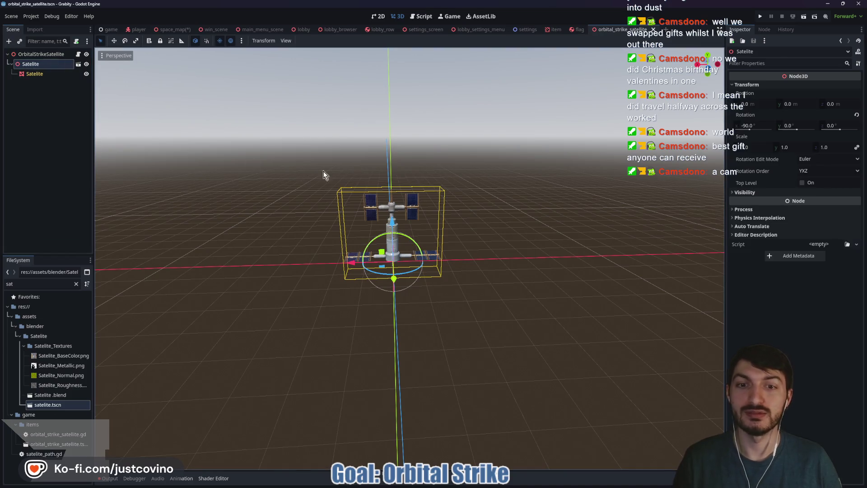
left_click(755, 148)
type("2")
key("Return")
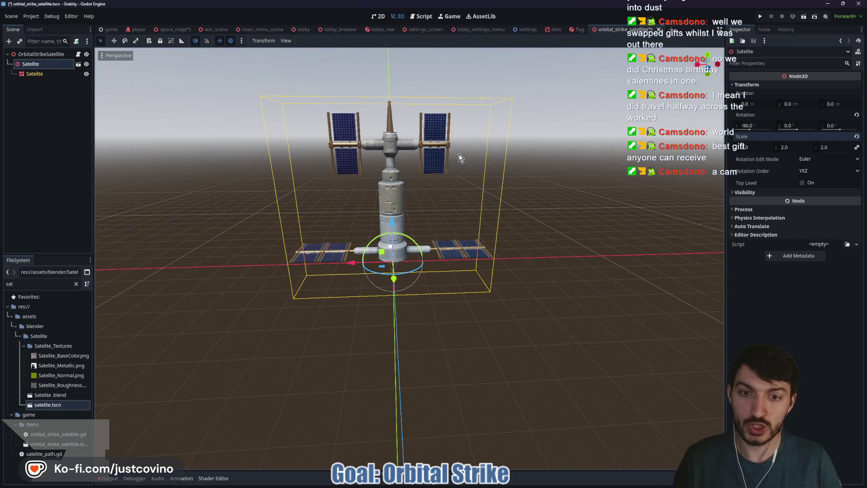
key("ctrl+s")
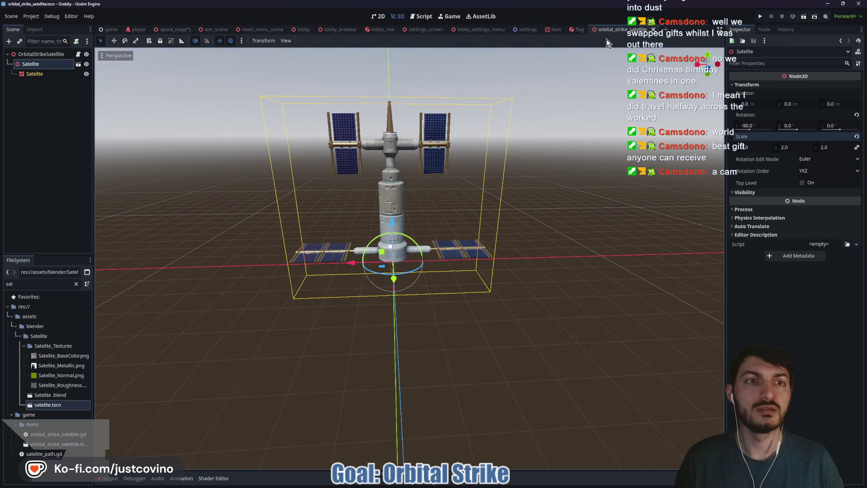
left_click(171, 29)
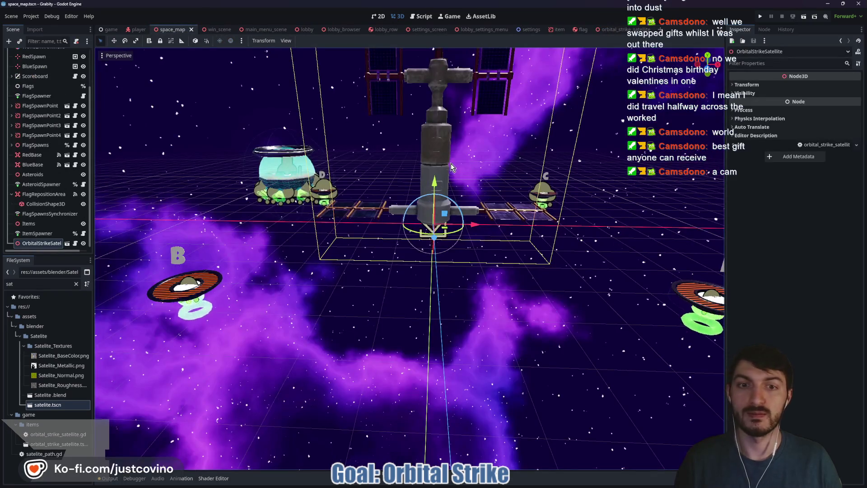
Step: Frame the satellite and drag it higher above the map
key("f")
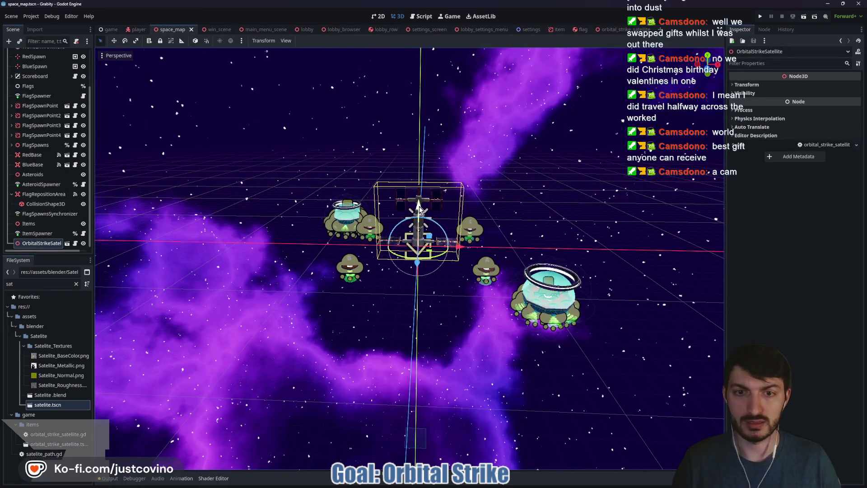
left_click_drag(419, 208, 417, 48)
mouse_move(433, 203)
left_mouse_down()
mouse_move(473, 186)
mouse_move(404, 205)
mouse_move(405, 93)
left_mouse_up()
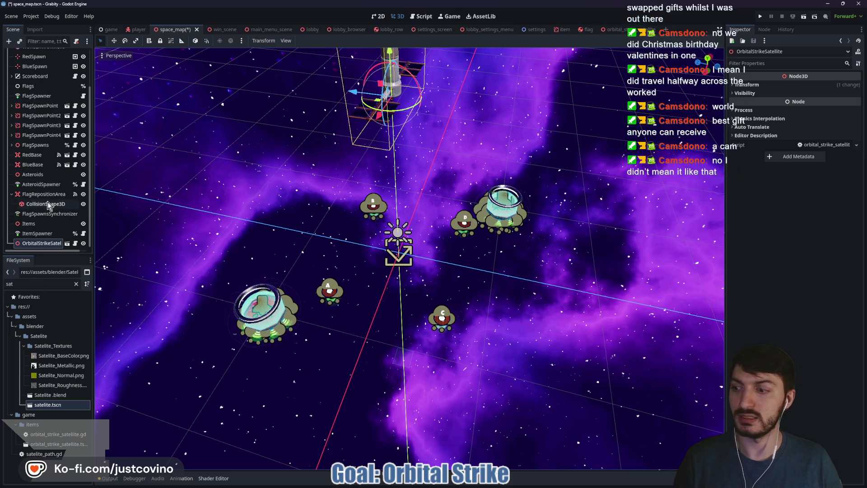
scroll(47, 226, "up", 3)
Step: Add a Node3D named OrbitalStrikeNode under SpaceMap and nest the satellite beneath it
left_click(41, 54)
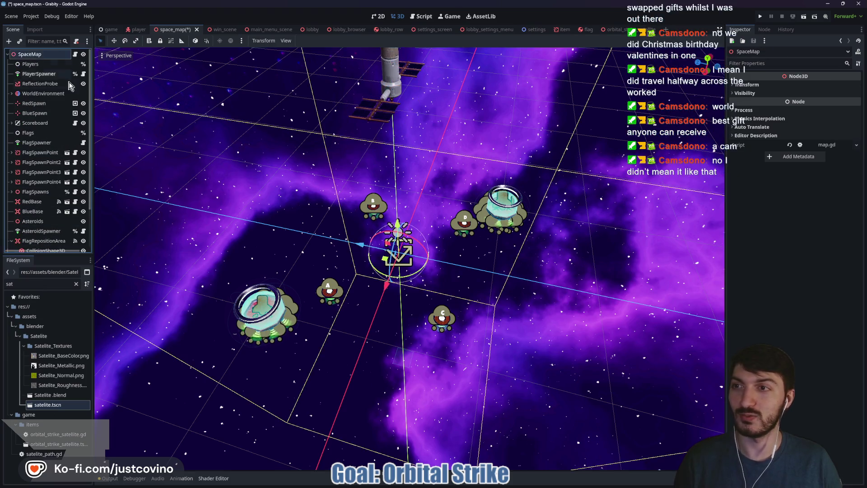
key("ctrl+a")
type("node3")
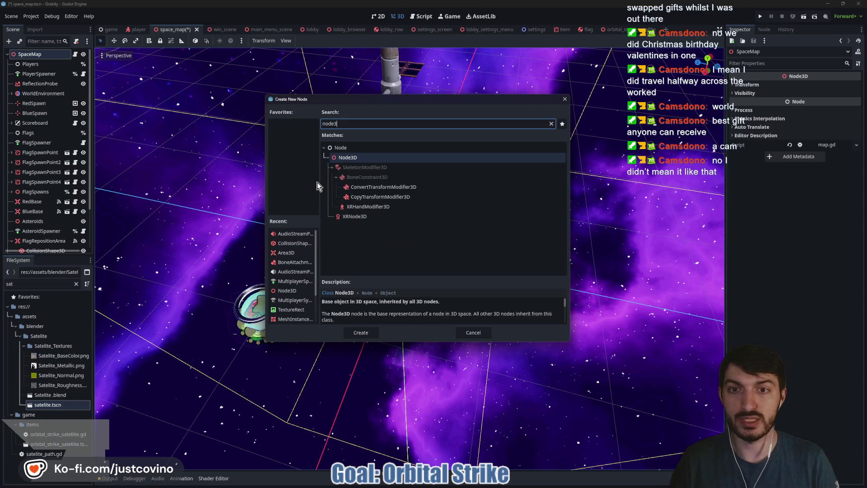
key("Return")
double_click(50, 242)
type("O")
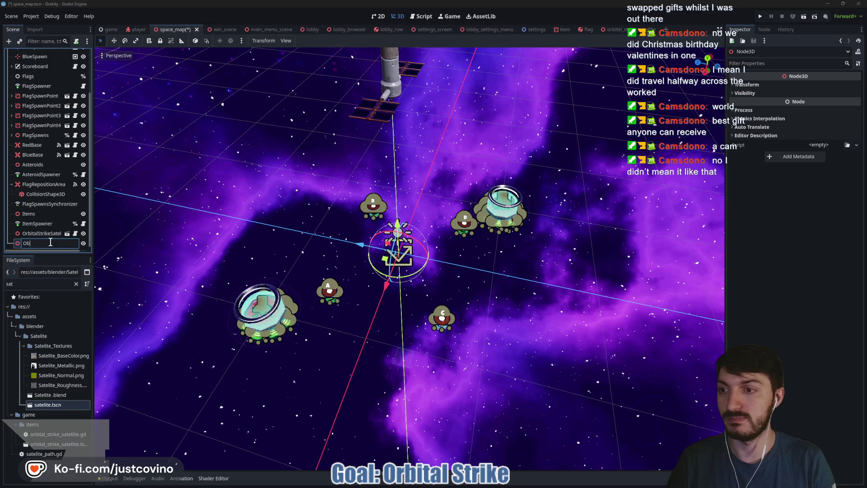
type("bitalStrikeN")
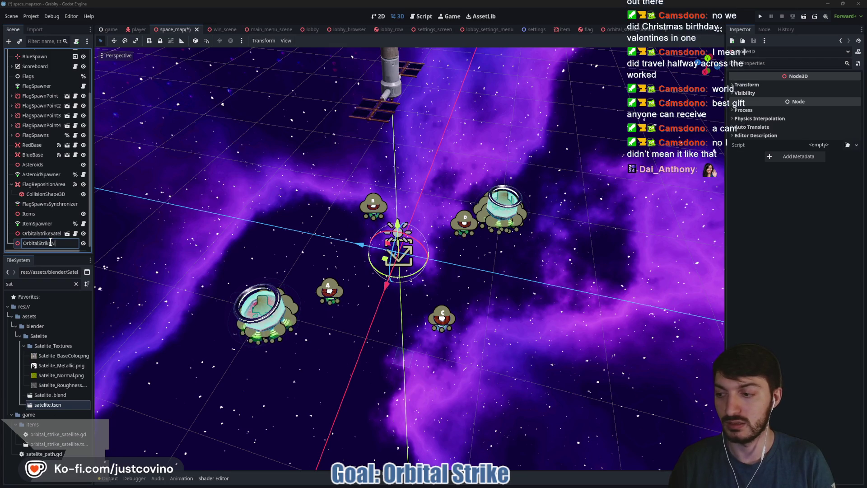
key("Return")
left_click_drag(40, 232, 39, 244)
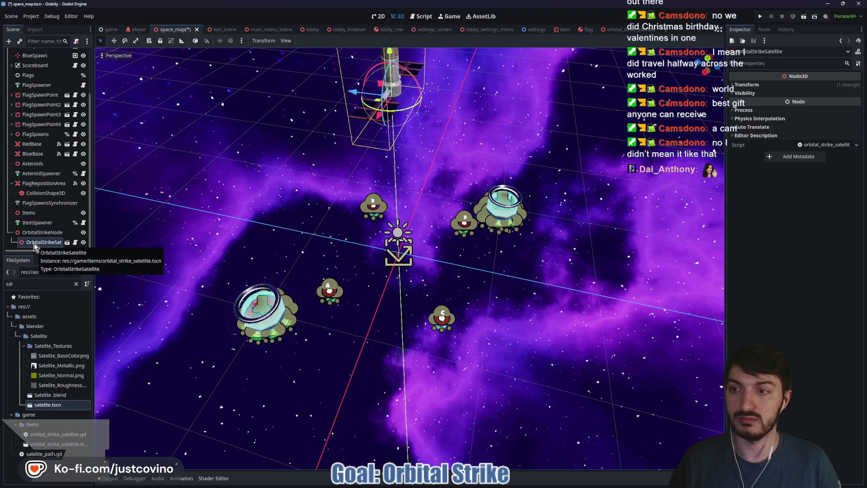
Step: Rotate OrbitalStrikeNode to swing the satellite into place and save space_map
left_click(41, 232)
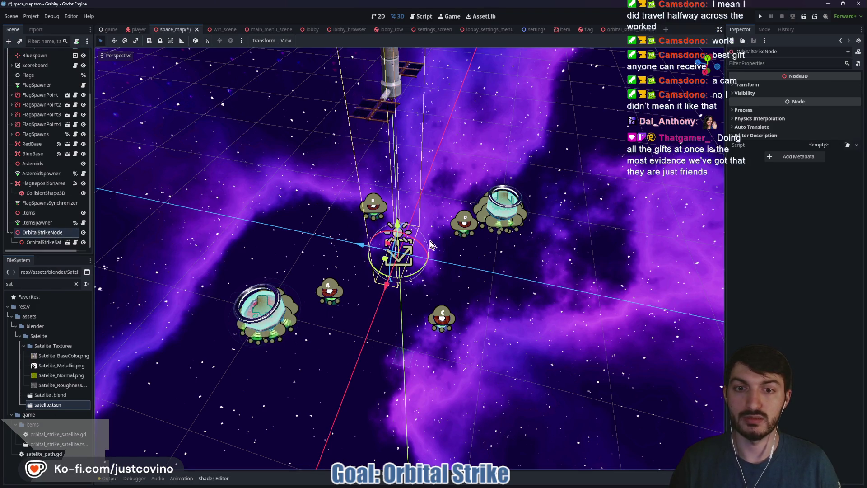
mouse_move(415, 246)
left_mouse_down()
mouse_move(388, 235)
mouse_move(417, 242)
mouse_move(451, 303)
mouse_move(420, 334)
mouse_move(380, 348)
mouse_move(297, 309)
mouse_move(242, 245)
mouse_move(300, 131)
mouse_move(371, 124)
mouse_move(461, 157)
left_mouse_up()
left_click_drag(478, 187, 548, 223)
scroll(514, 198, "up", 3)
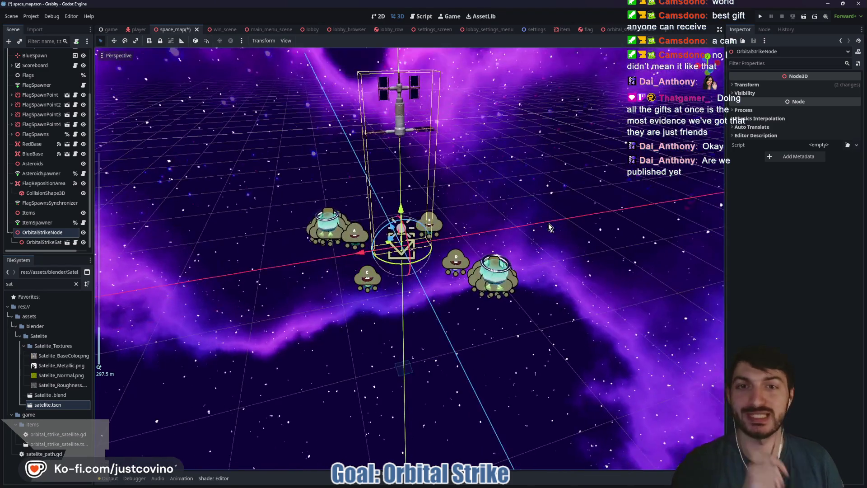
key("ctrl+s")
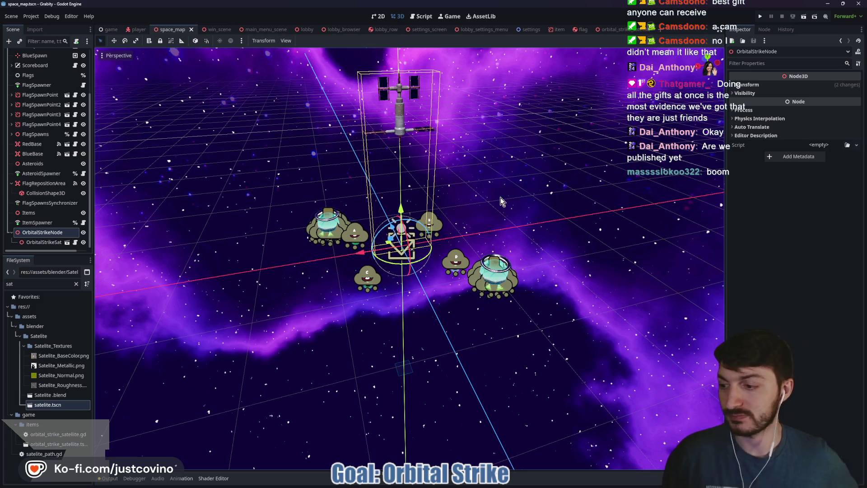
Step: Zoom to inspect the satellite, then bring up Attach Node Script for OrbitalStrikeNode
scroll(440, 107, "up", 5)
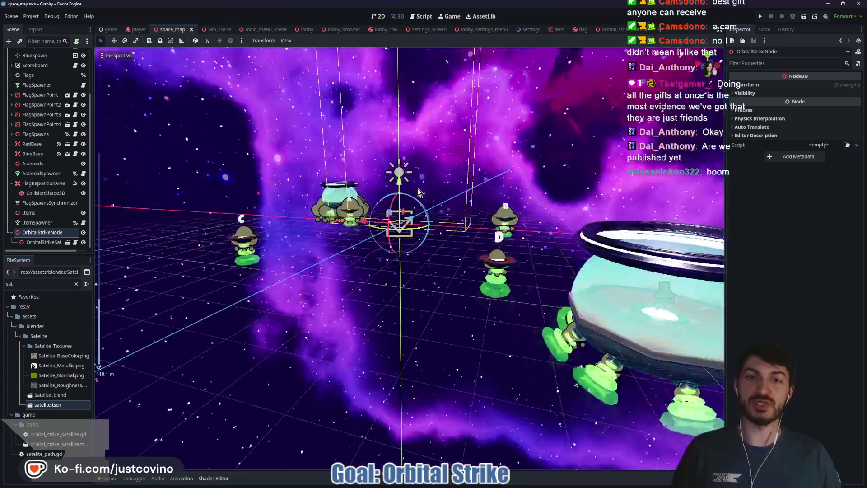
scroll(417, 192, "down", 5)
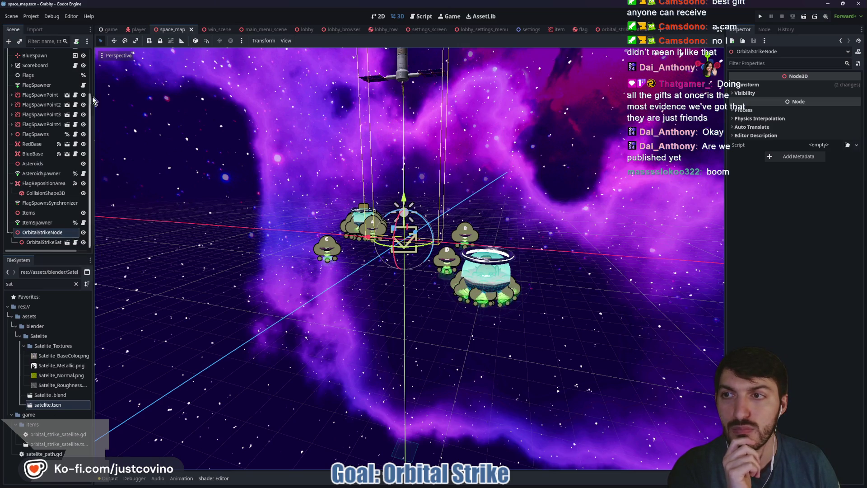
left_click(76, 42)
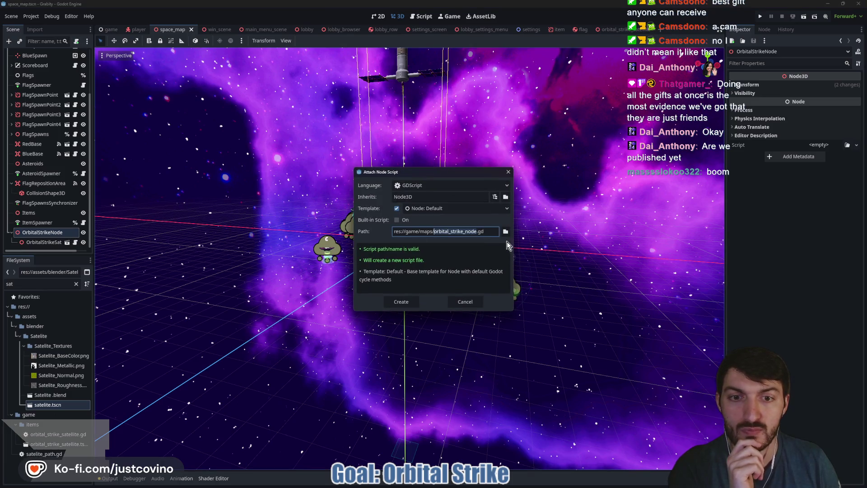
Step: Create orbital_strike_node.gd and delete its template functions and comments
left_click(405, 300)
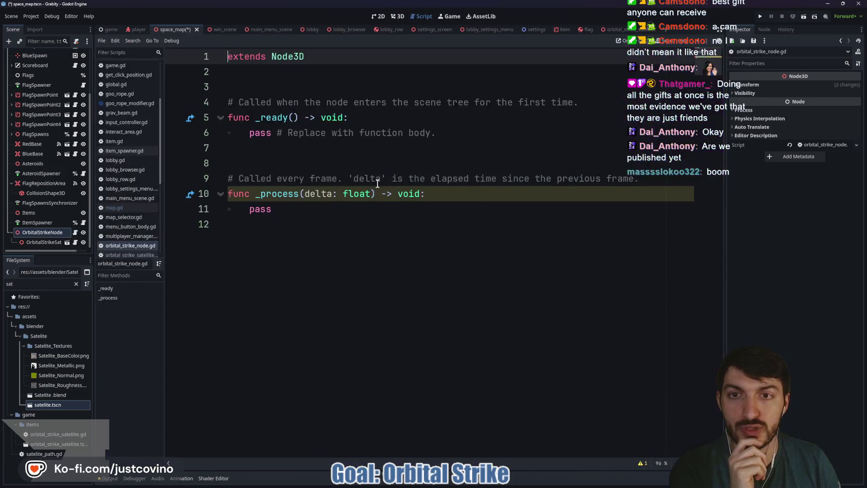
left_click_drag(326, 215, 223, 102)
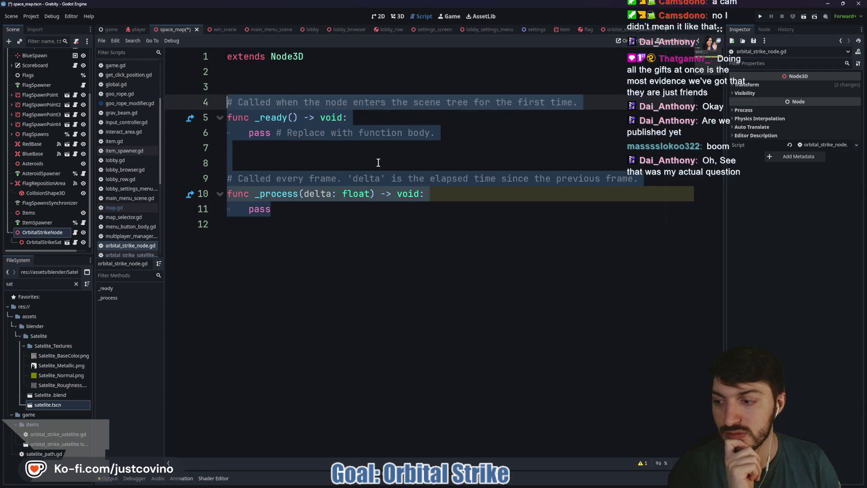
key("Delete")
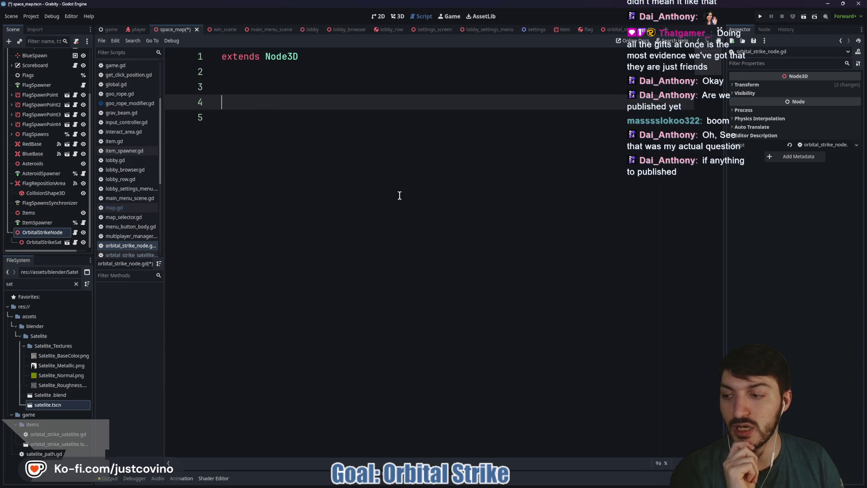
Step: Declare 'class_name OrbitalStrikeNode' on line 1 and save the script
left_click(217, 63)
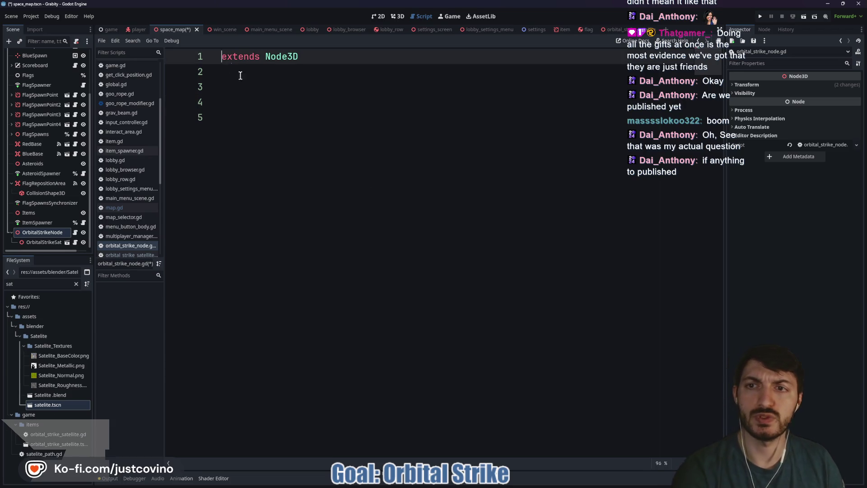
type("classna")
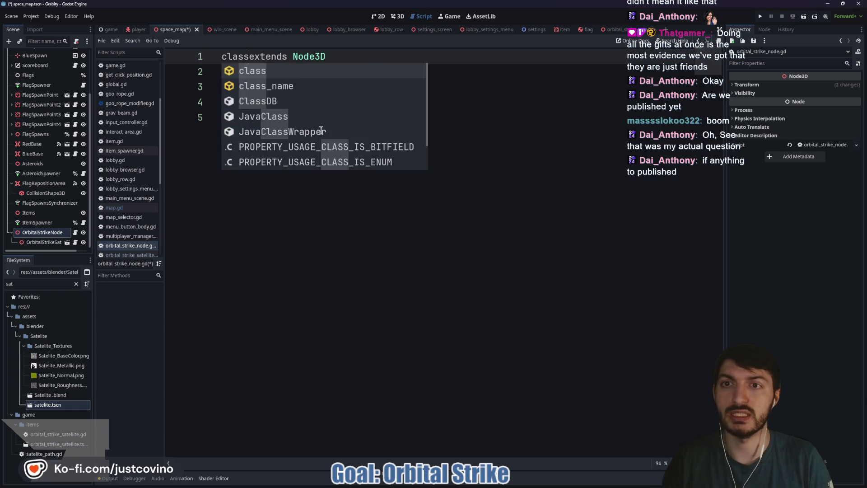
key("BackSpace")
key("BackSpace")
type("_")
key("Return")
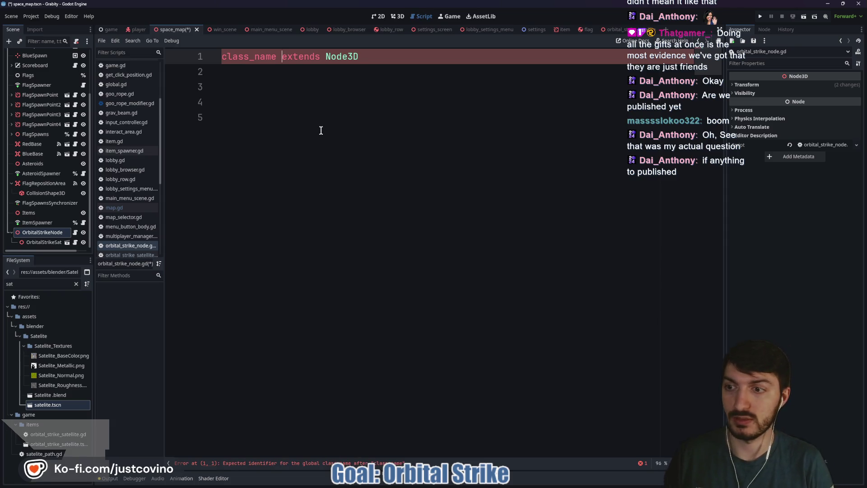
type("OrbitalStrikeNode")
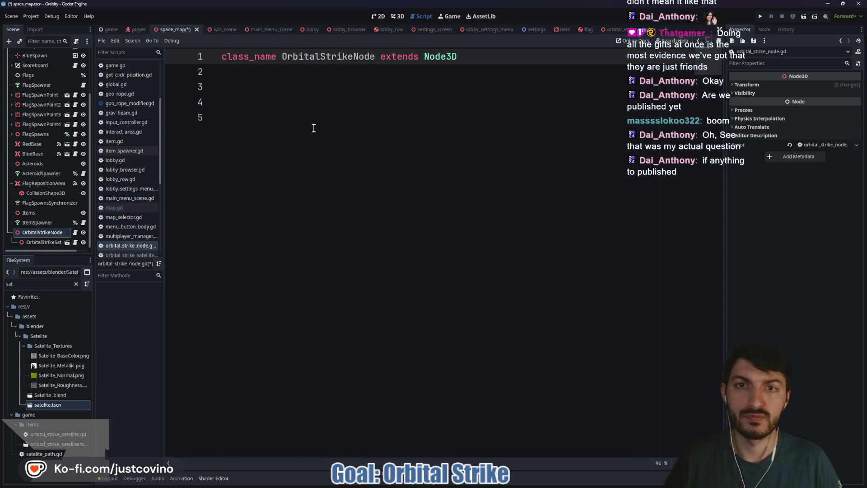
left_click(314, 128)
key("ctrl+s")
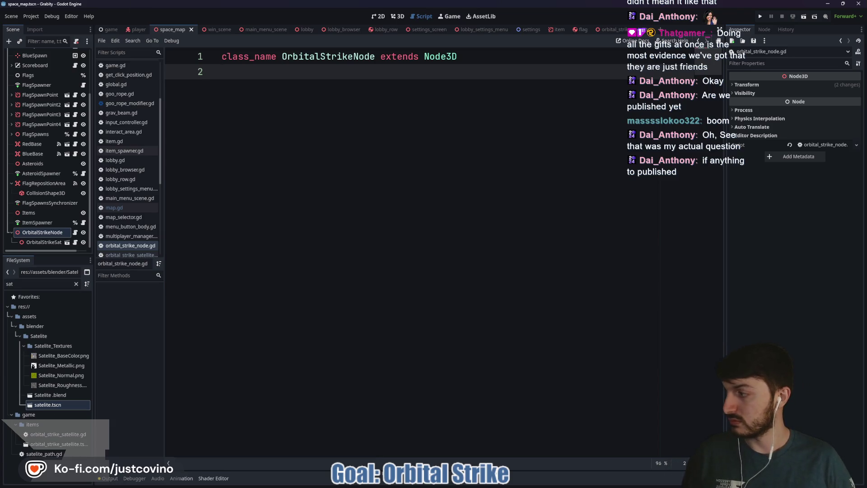
key("alt+Tab")
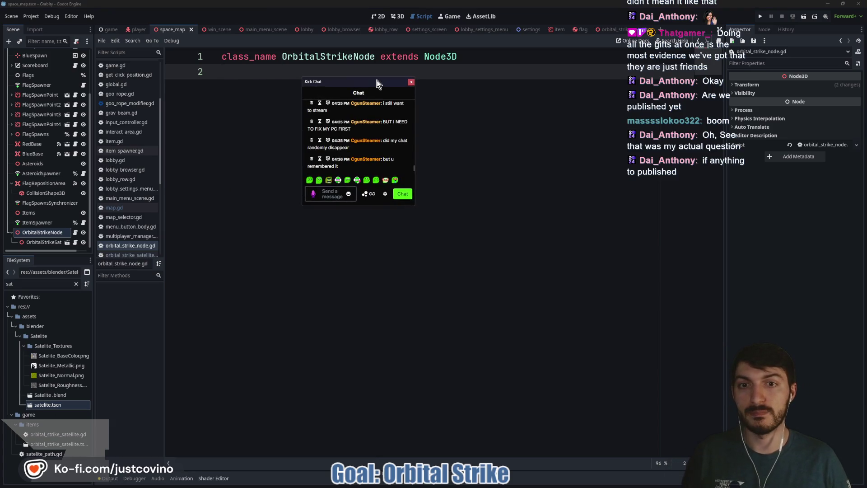
key("alt+Tab")
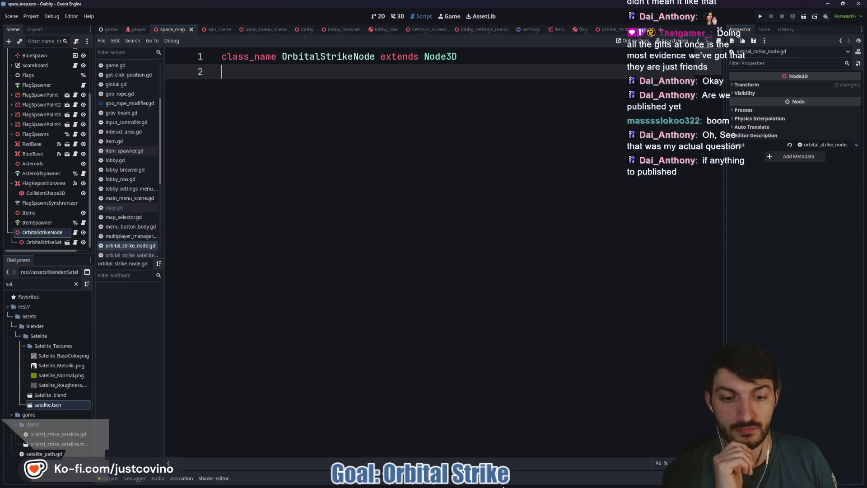
Step: Bring the browser forward and go to itch.io from the address bar
mouse_move(456, 485)
left_click(456, 440)
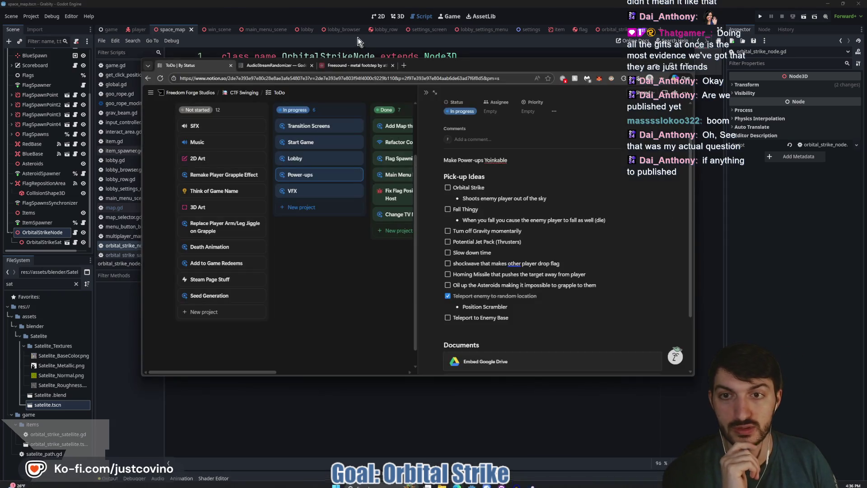
left_click(362, 66)
left_click(359, 76)
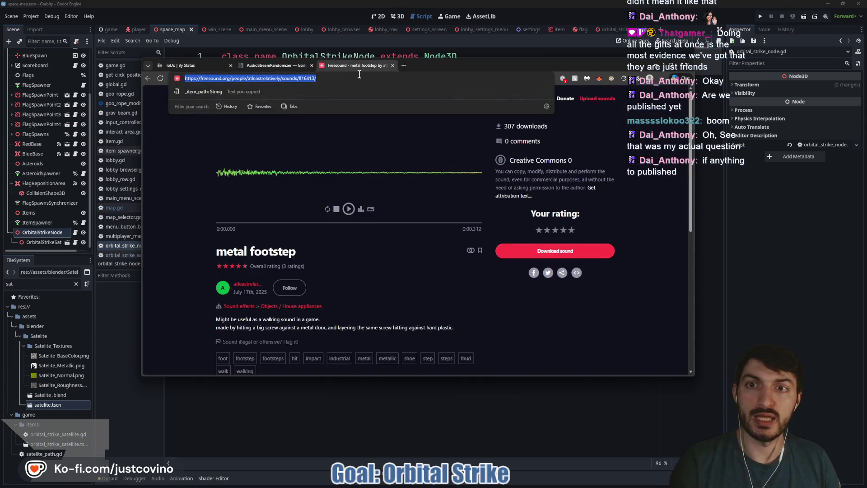
type("itch.io/game-assets/tag-3d/tag-godot")
key("Return")
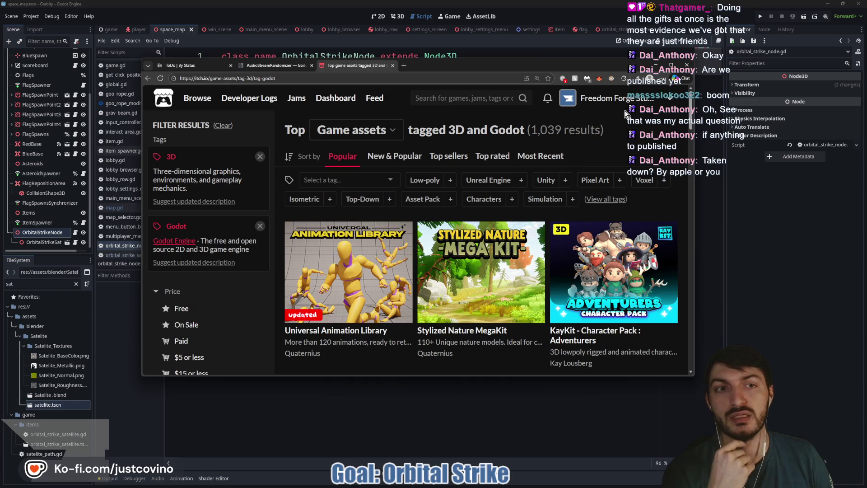
Step: Open the Freedom Forge Studios page and scroll through its games list
left_click(603, 100)
scroll(496, 180, "down", 5)
scroll(562, 139, "down", 3)
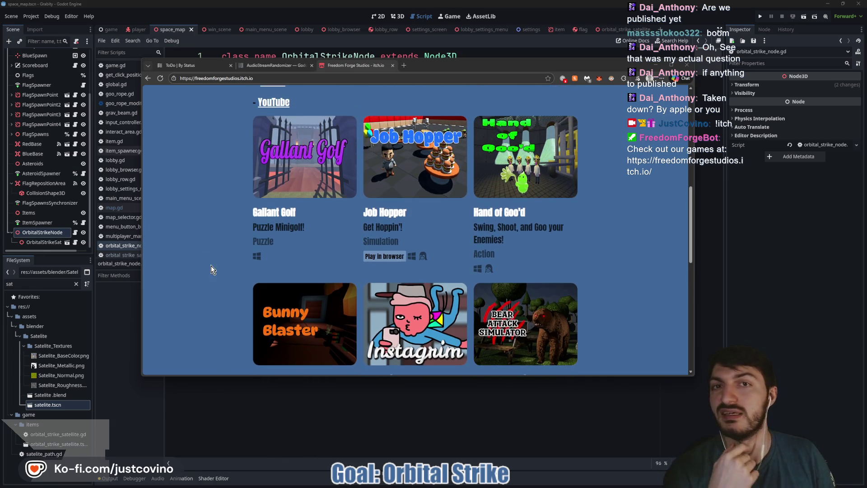
scroll(212, 263, "down", 2)
scroll(212, 265, "down", 5)
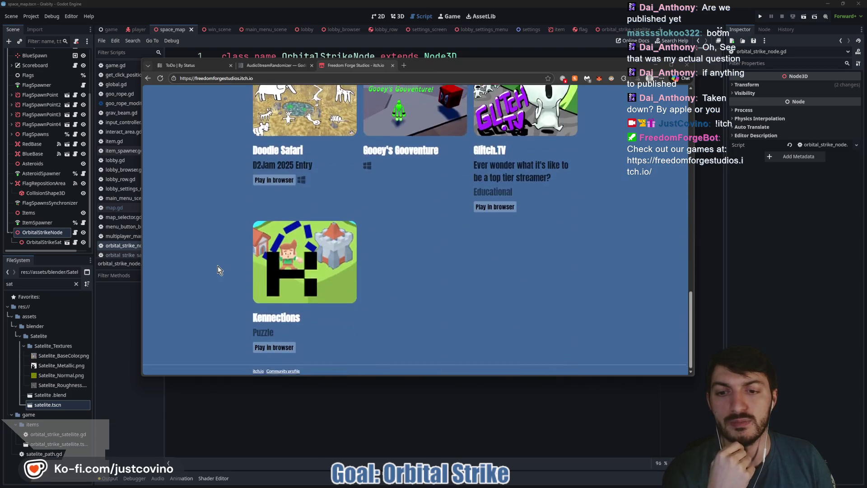
scroll(218, 267, "up", 15)
scroll(217, 270, "down", 5)
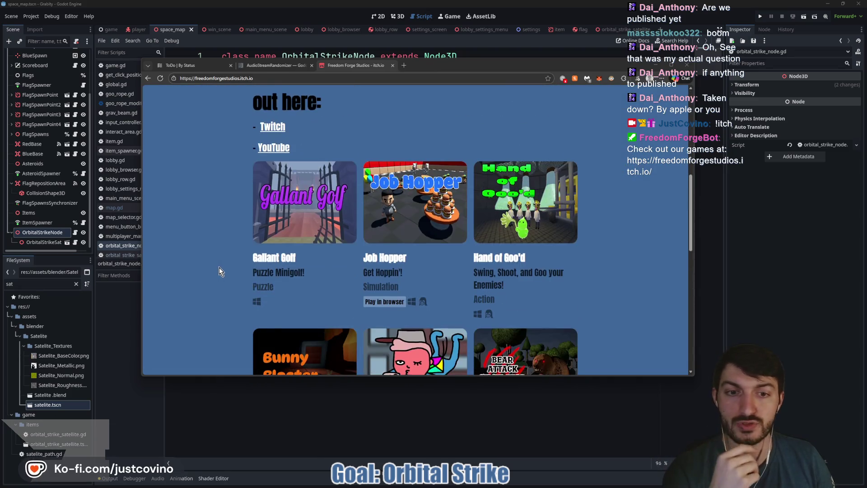
Step: Back in the script, declare var is_rotating: bool = false below the class line
key("alt+Tab")
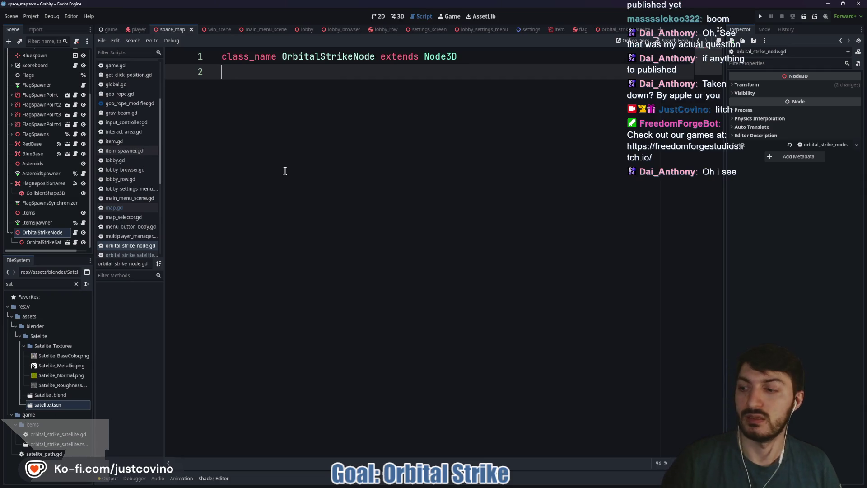
key("Return")
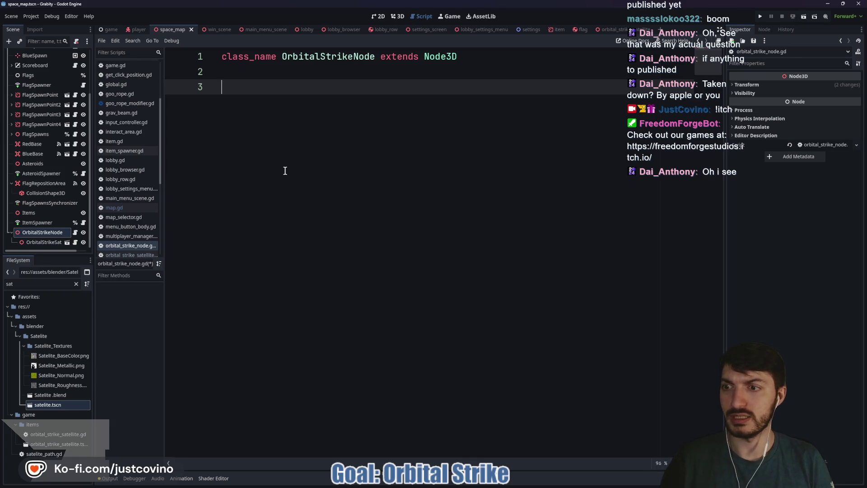
type("var is_")
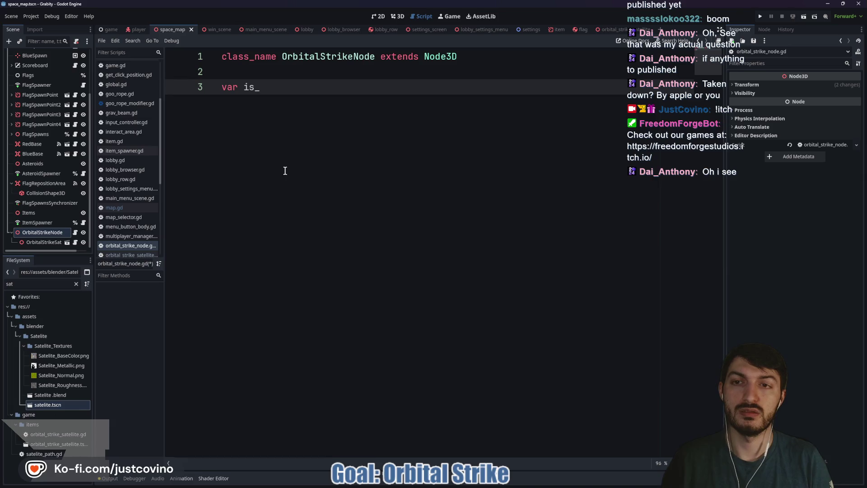
type("rotating: b")
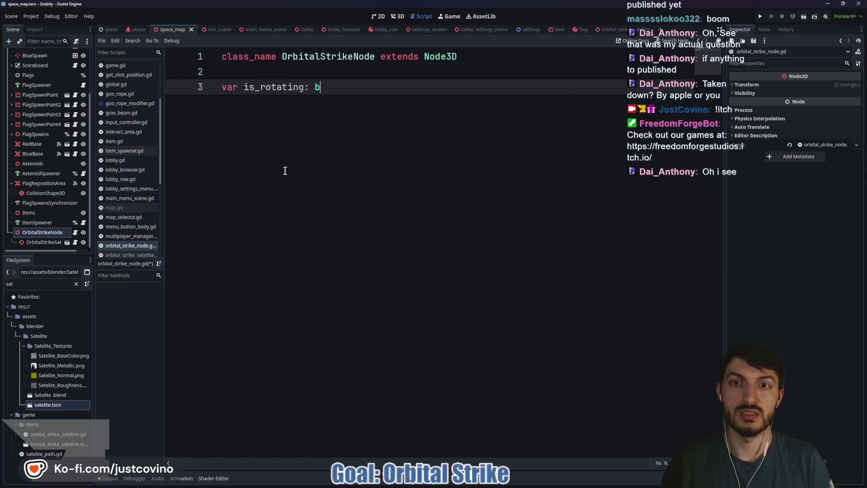
type("ool = false")
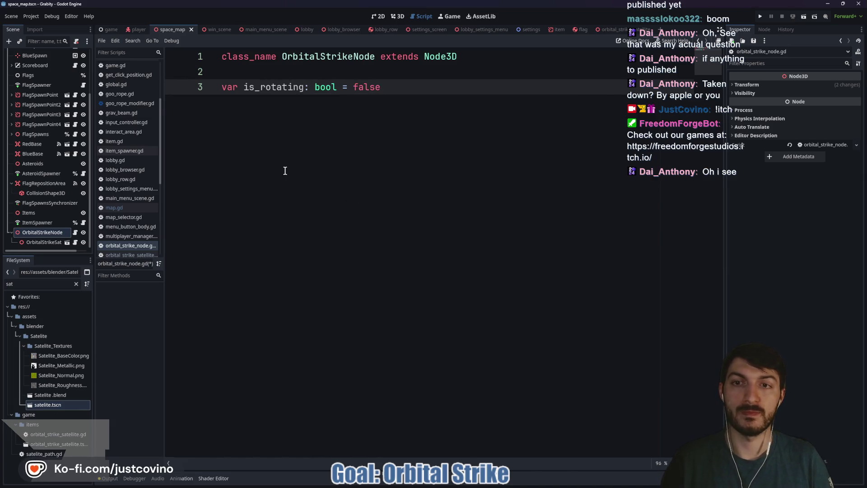
Step: Add a _physics_process function with an 'if is_rotating:' block, starting a rotation line
key("Return")
key("Return")
key("Return")
type("func")
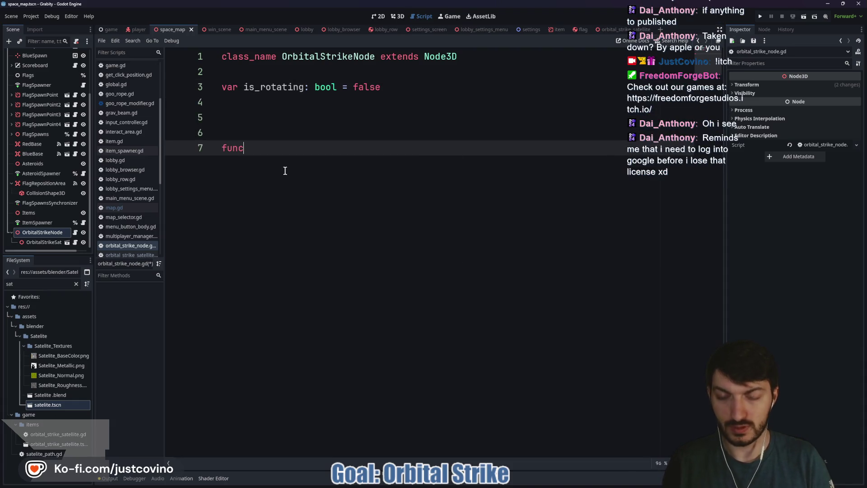
type(" _phy")
key("Return")
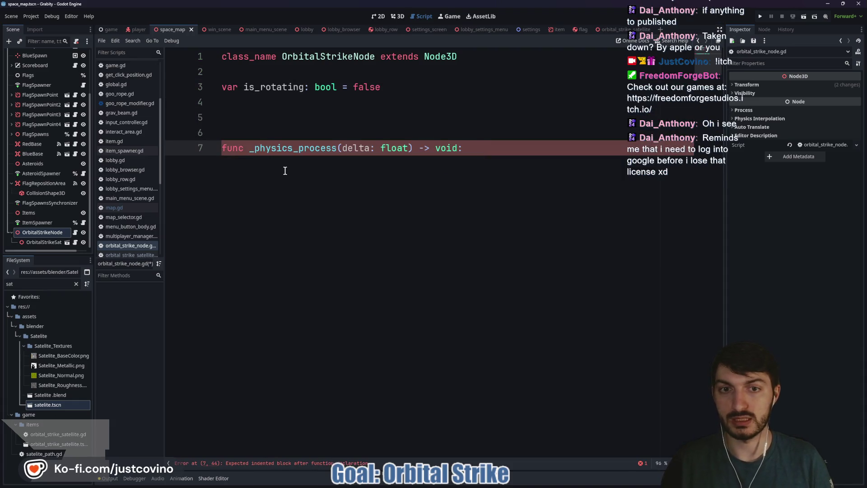
key("Return")
type("if is")
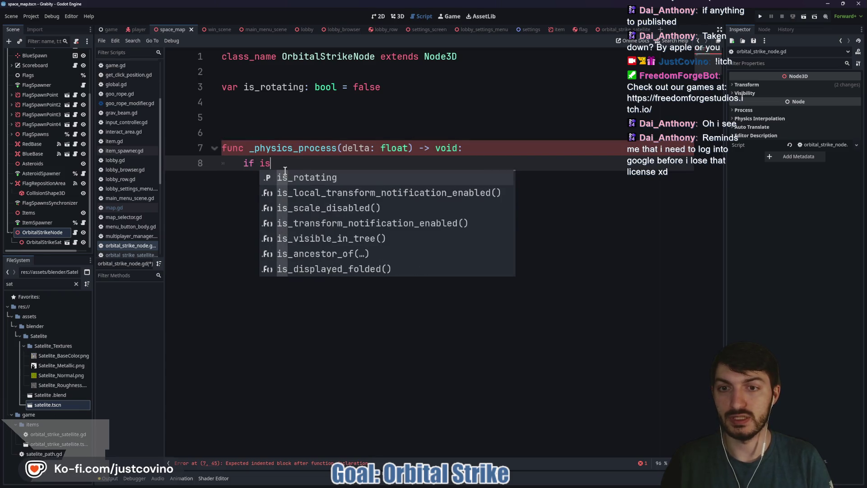
key("Return")
type(":")
key("Return")
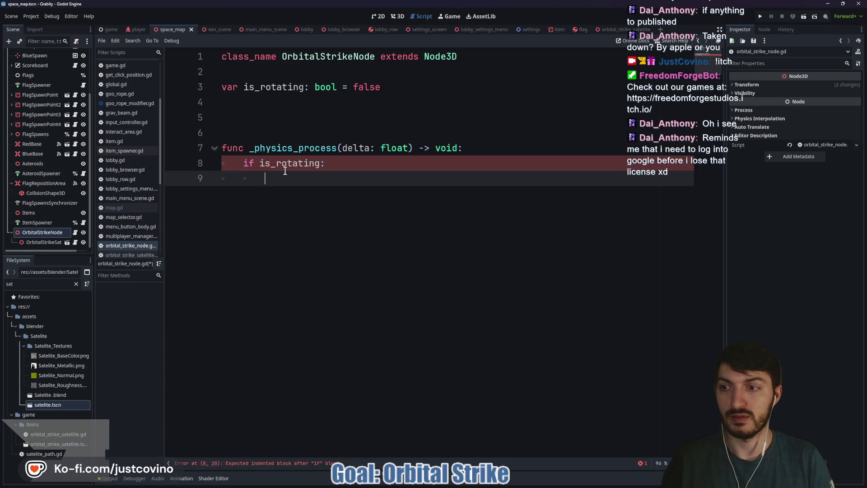
type("rota")
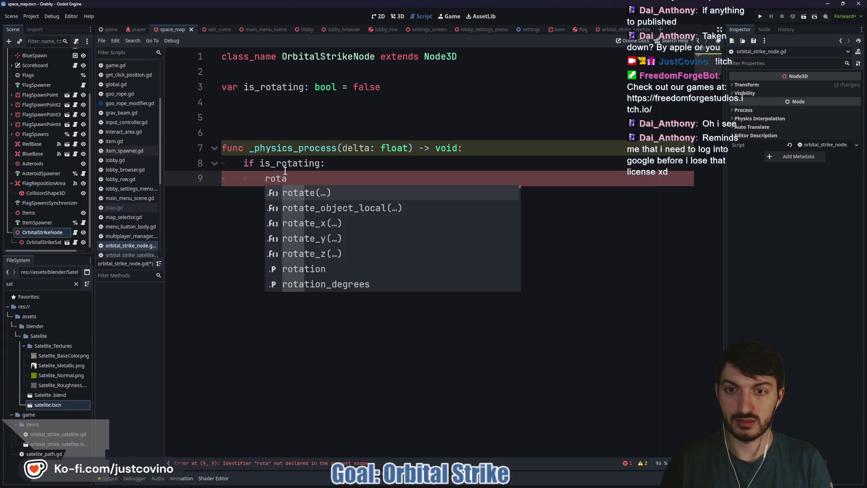
scroll(67, 149, "up", 3)
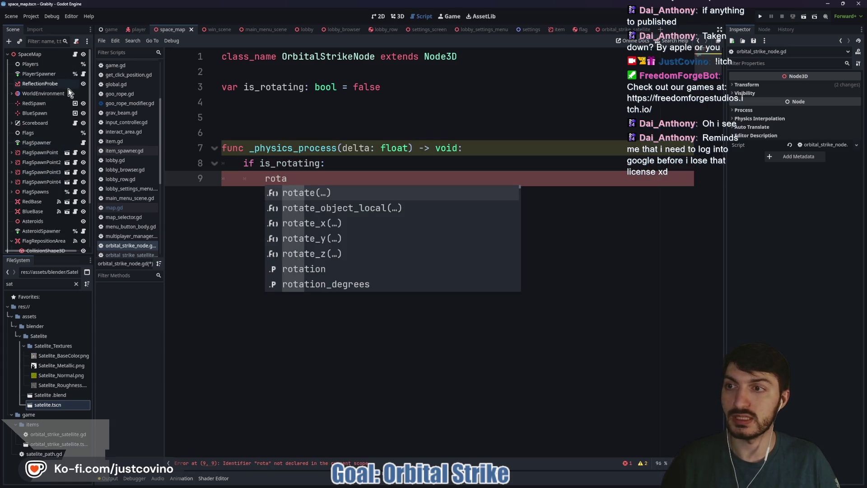
left_click(75, 54)
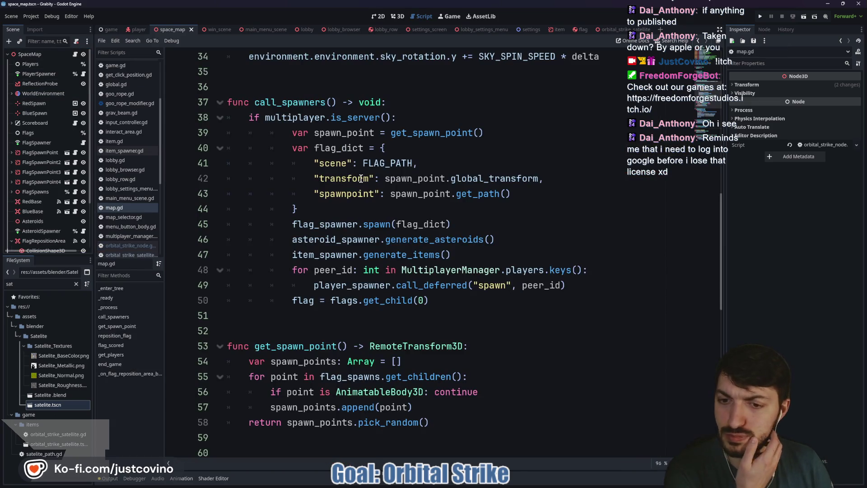
scroll(361, 181, "up", 4)
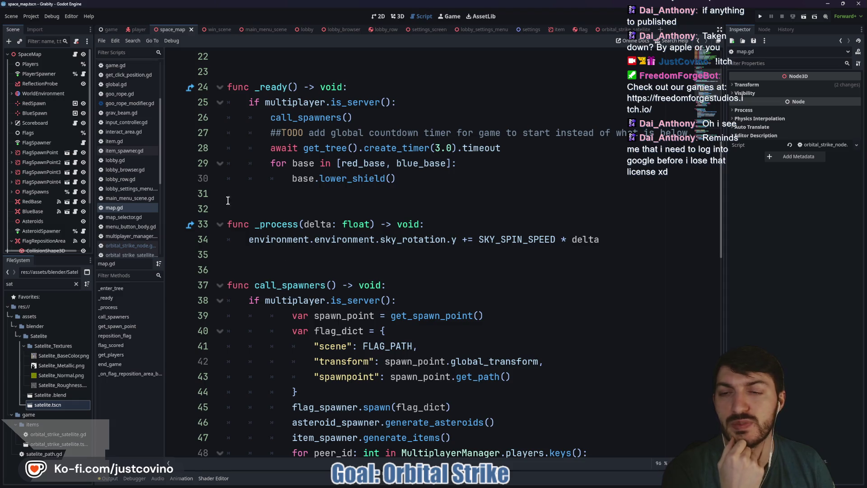
scroll(55, 221, "down", 3)
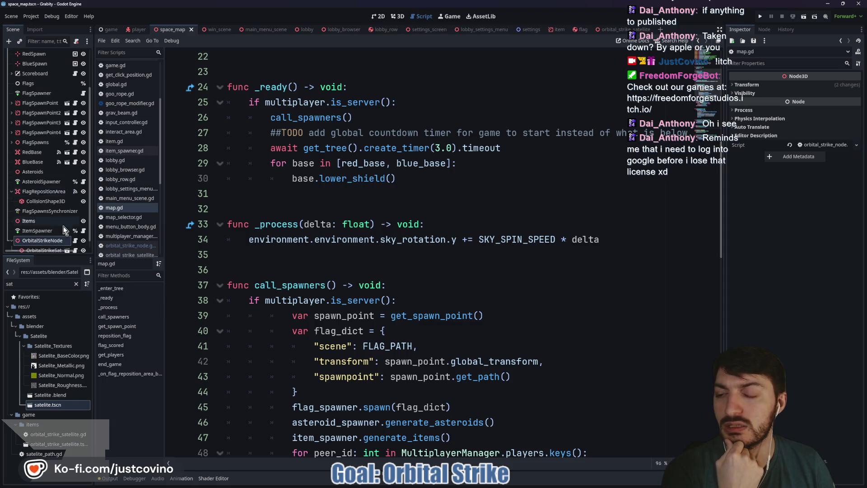
left_click(75, 241)
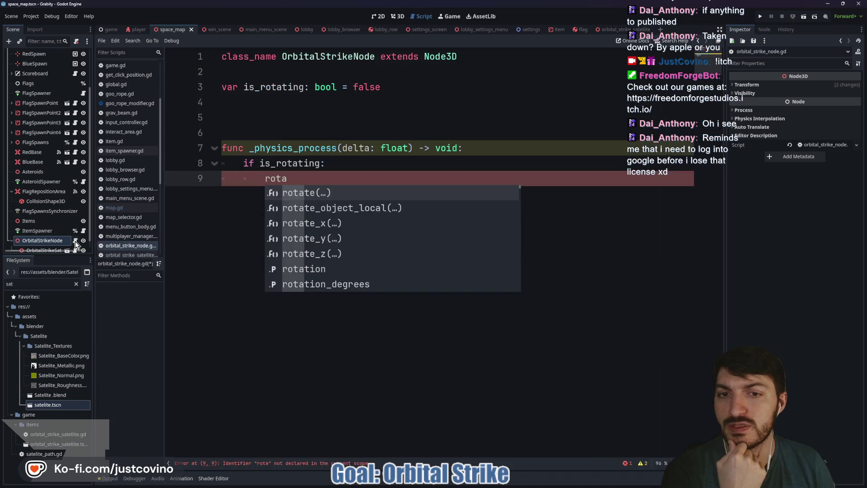
Step: In the space map 3D view, cancel a trial rotation of the strike node and orbit lower
left_click(397, 16)
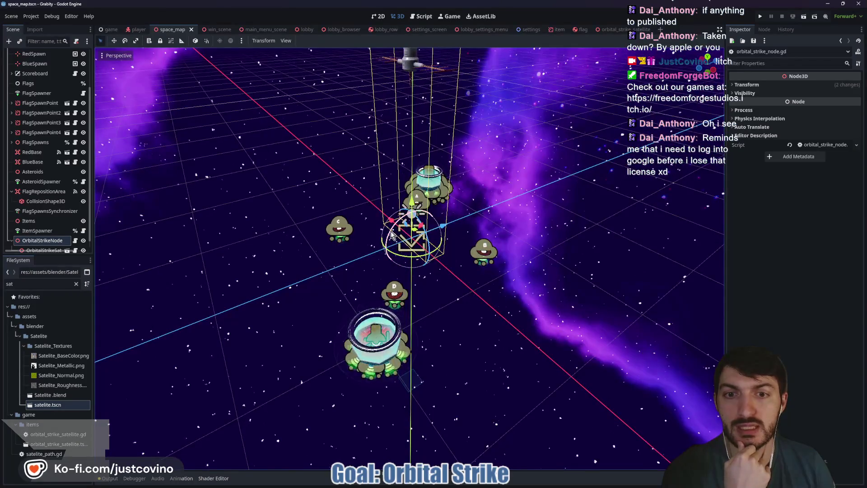
mouse_move(391, 239)
left_mouse_down()
mouse_move(408, 231)
mouse_move(409, 265)
mouse_move(385, 251)
mouse_move(373, 224)
left_mouse_up()
key("Escape")
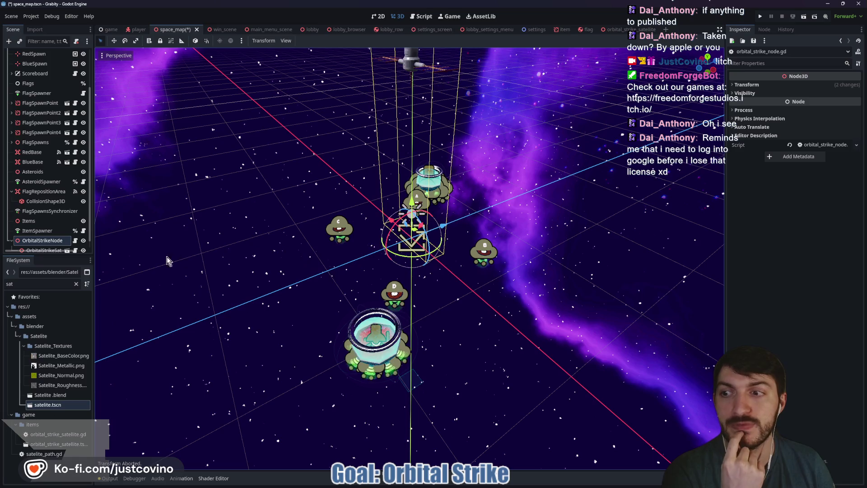
scroll(53, 228, "down", 1)
mouse_move(342, 230)
left_mouse_down()
mouse_move(344, 252)
mouse_move(431, 246)
mouse_move(424, 249)
left_mouse_up()
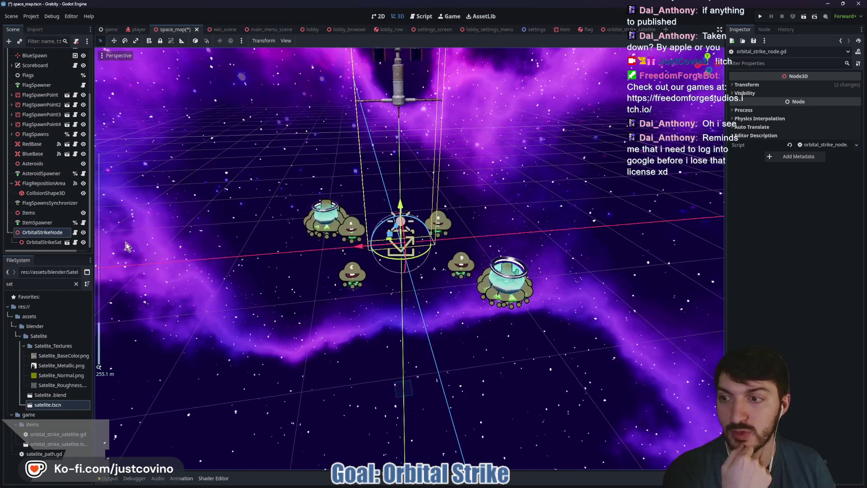
left_click(38, 234)
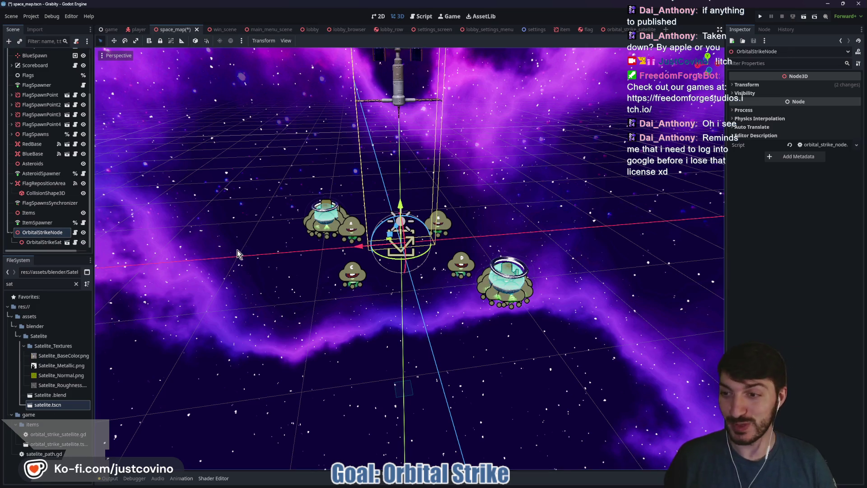
Step: Add a SpringArm3D child to OrbitalStrikeNode and nest OrbitalStrikeSat under it
key("ctrl+a")
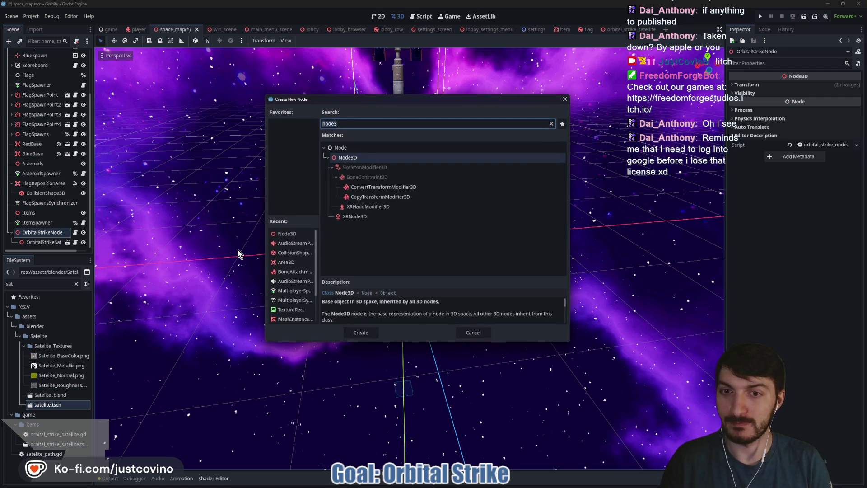
type("spring")
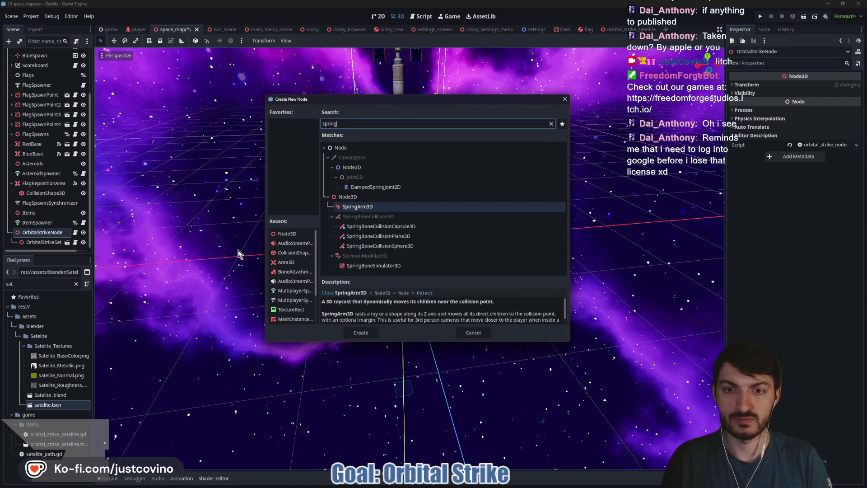
key("Return")
left_click_drag(44, 233, 43, 244)
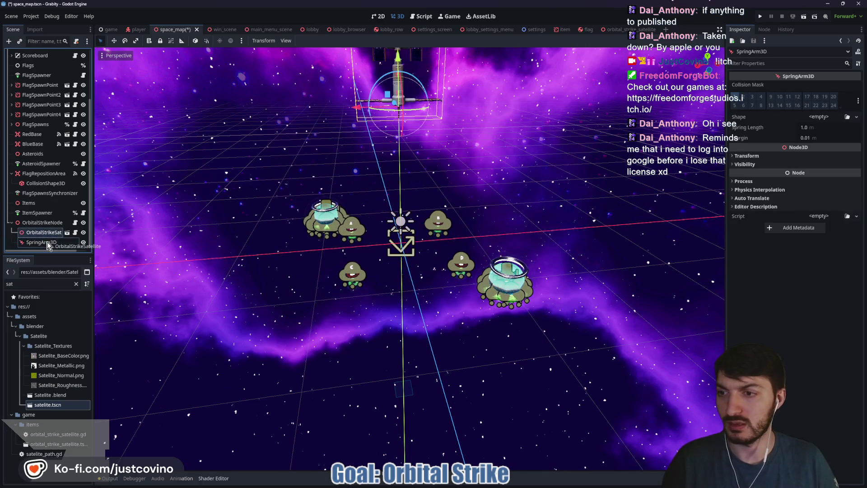
left_click(49, 234)
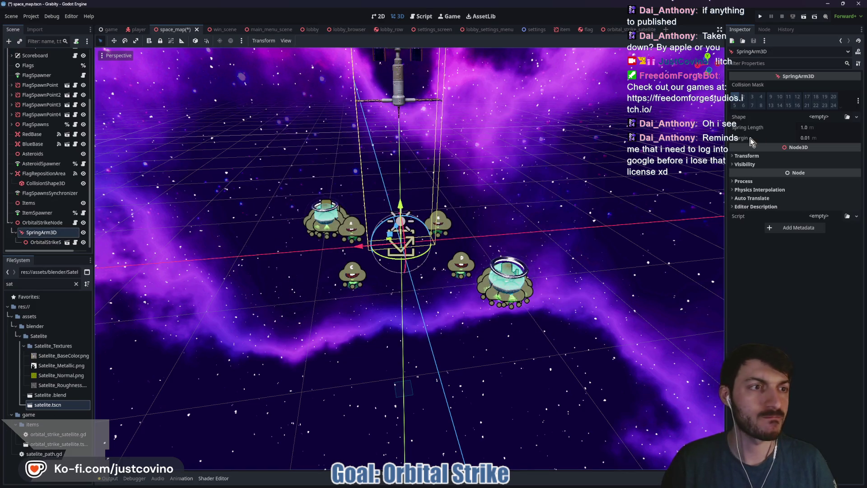
Step: Set the SpringArm3D Spring Length to 3.105 and swing the arm by about -75 degrees
scroll(440, 227, "up", 5)
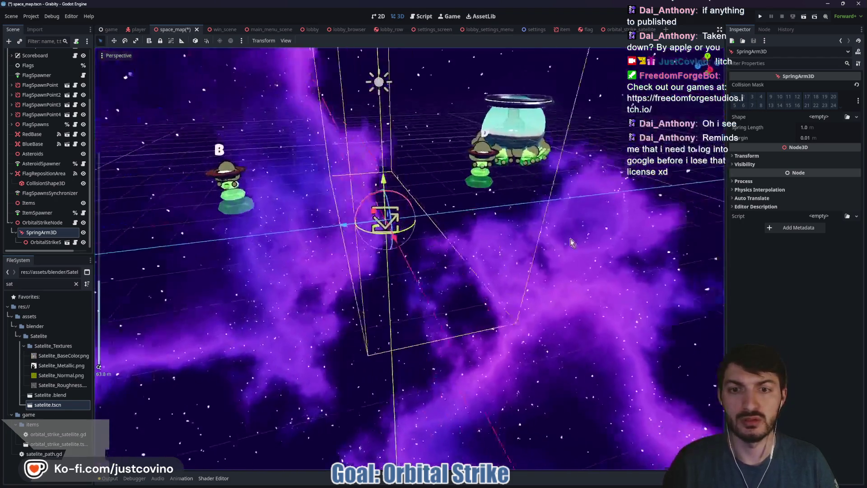
left_click_drag(570, 238, 553, 231)
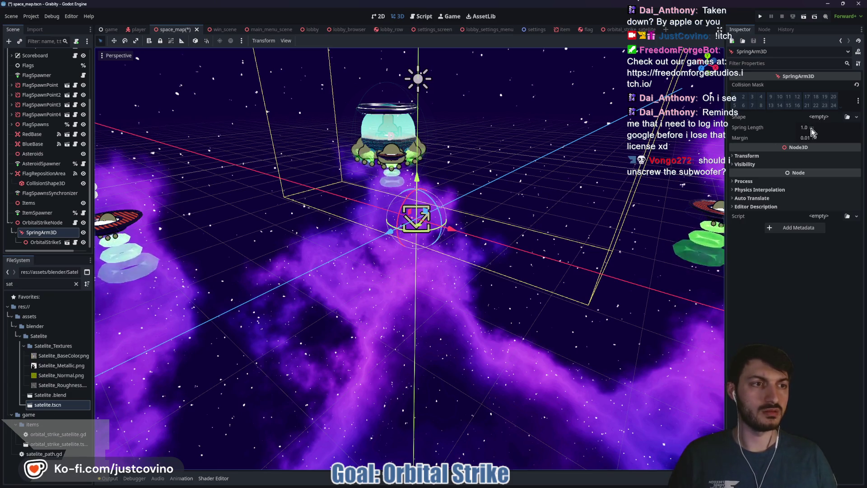
left_click_drag(793, 132, 798, 132)
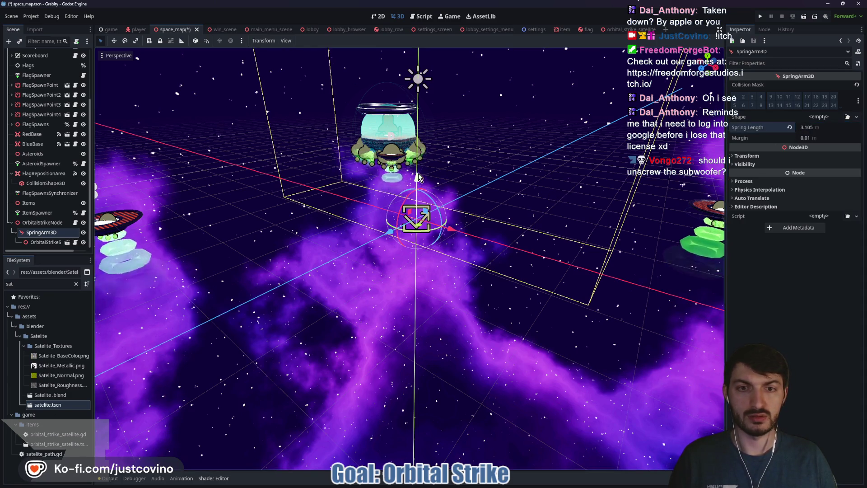
left_click_drag(416, 180, 496, 195)
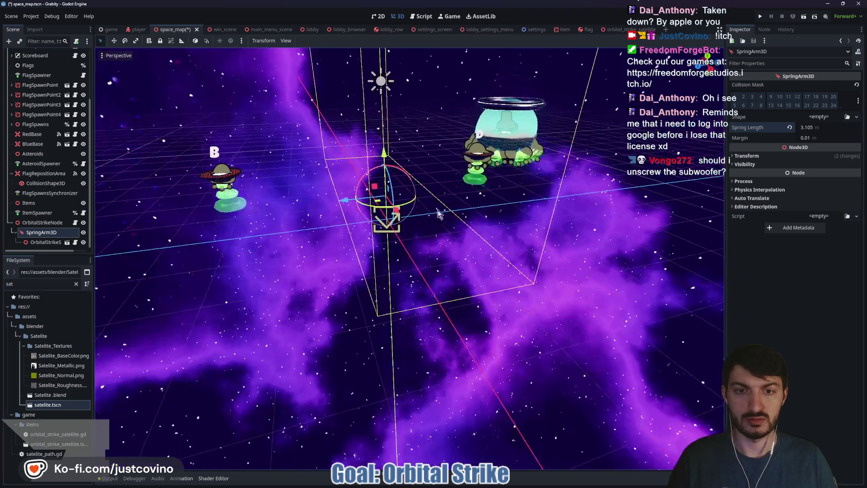
scroll(441, 207, "up", 5)
scroll(429, 225, "up", 4)
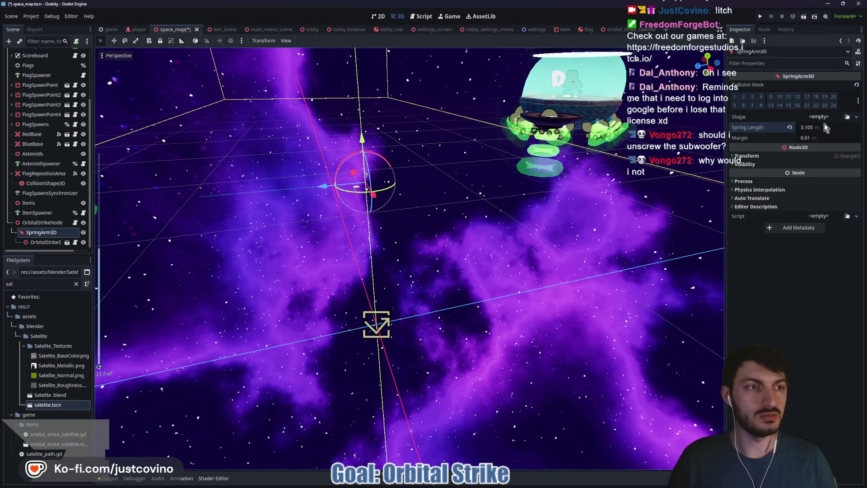
mouse_move(378, 159)
left_mouse_down()
mouse_move(402, 165)
mouse_move(440, 213)
mouse_move(312, 194)
left_mouse_up()
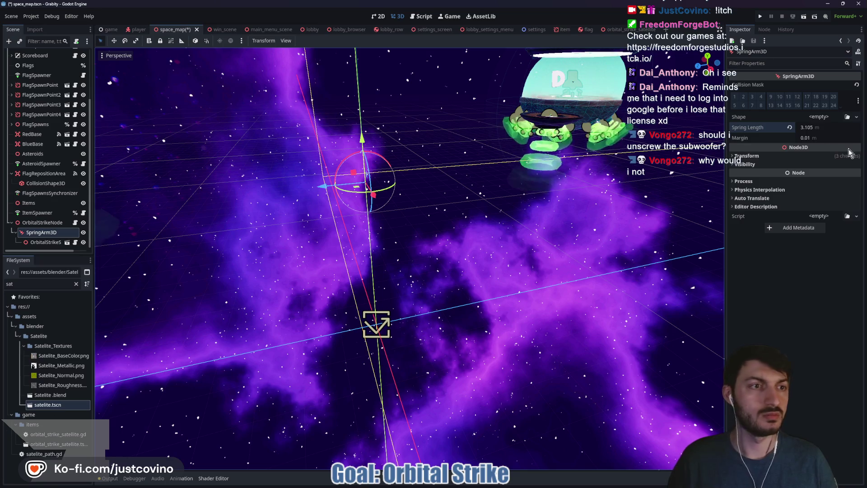
Step: Reset the SpringArm3D and satellite positions to the origin and rotate the satellite upright
left_click(746, 155)
left_click(856, 165)
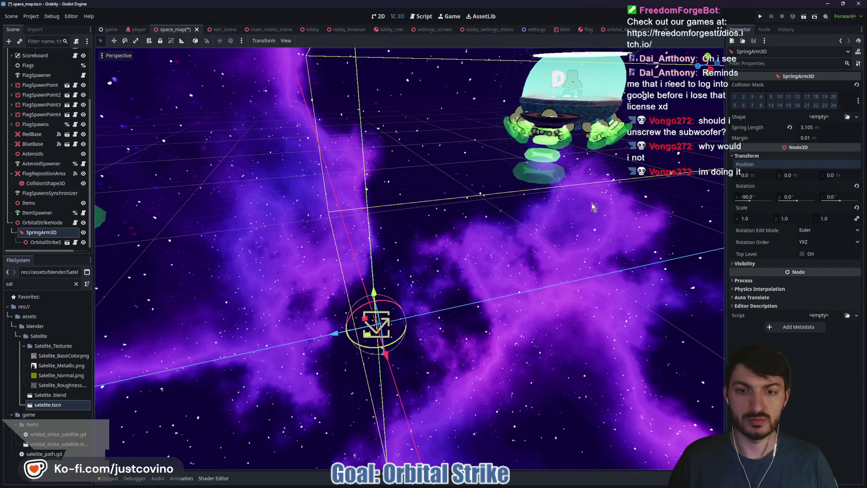
key("f")
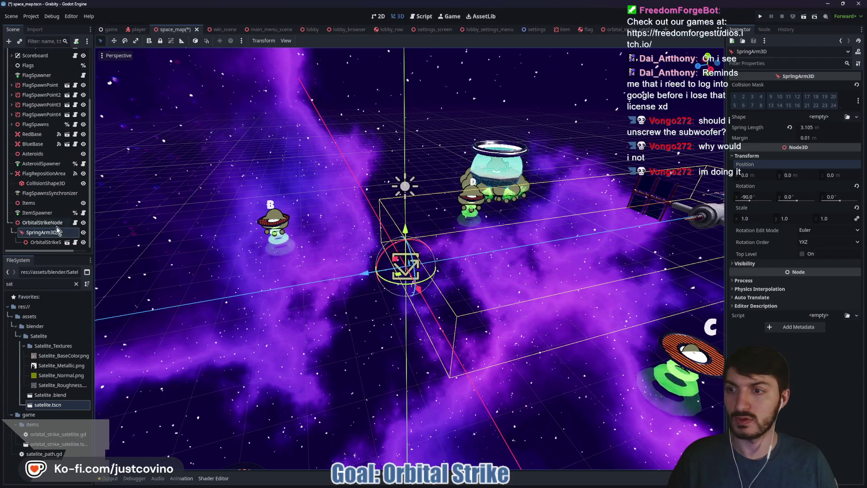
left_click(45, 242)
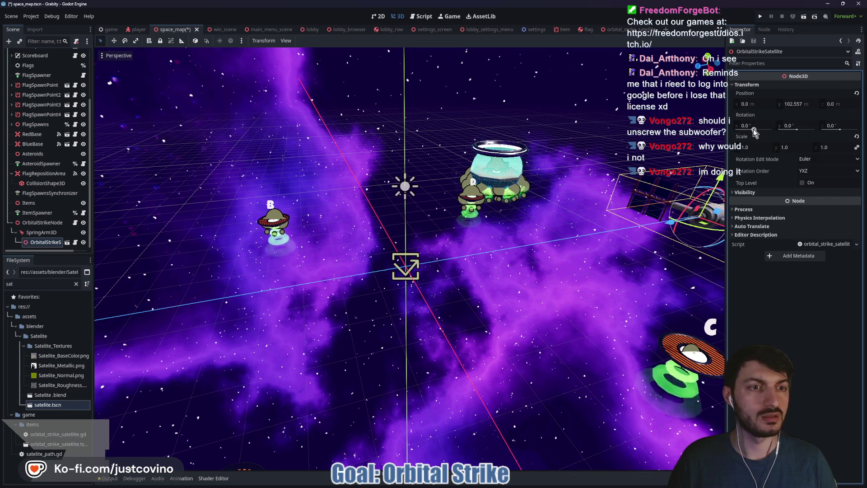
left_click(857, 96)
mouse_move(429, 260)
left_mouse_down()
mouse_move(400, 246)
mouse_move(357, 247)
left_mouse_up()
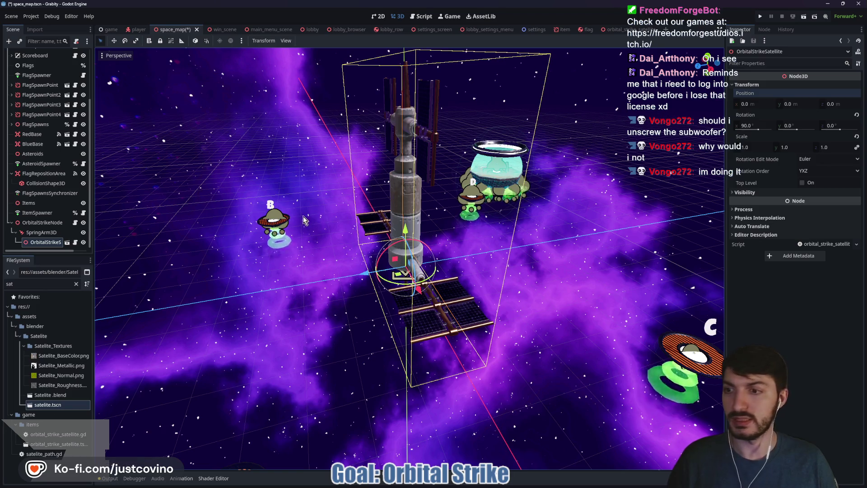
Step: Set the Spring Length to 20 and move the satellite about 35 m out
left_click(41, 232)
left_click(816, 127)
type("20")
key("Return")
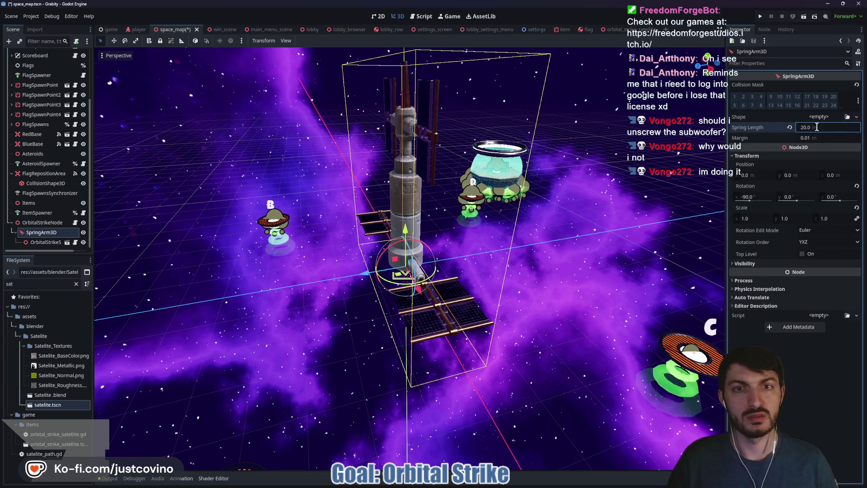
left_click(405, 234)
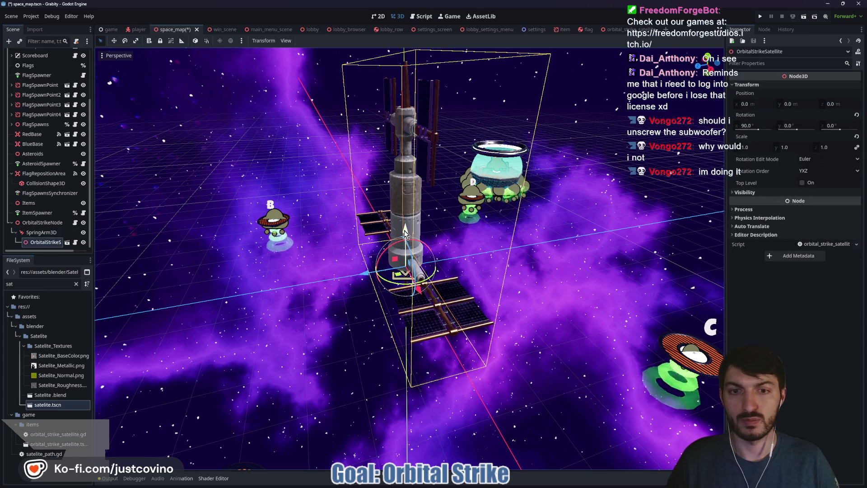
left_click_drag(405, 233, 414, 36)
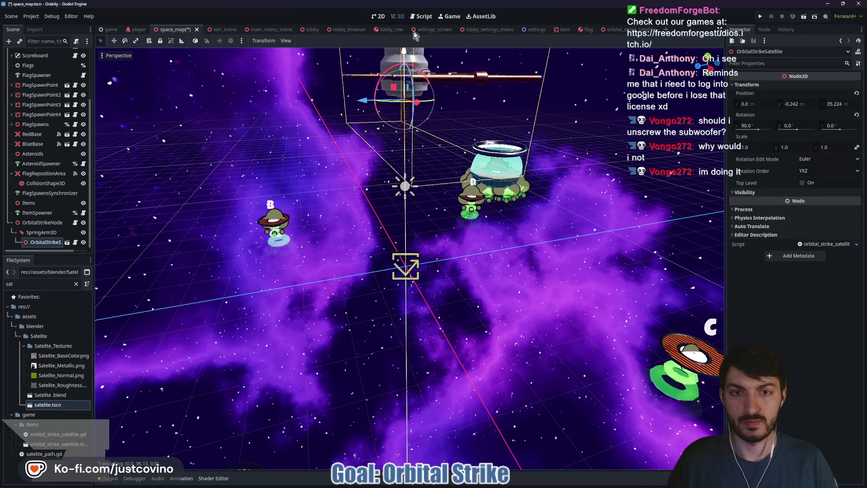
left_click(391, 217)
scroll(391, 214, "up", 2)
scroll(354, 205, "up", 2)
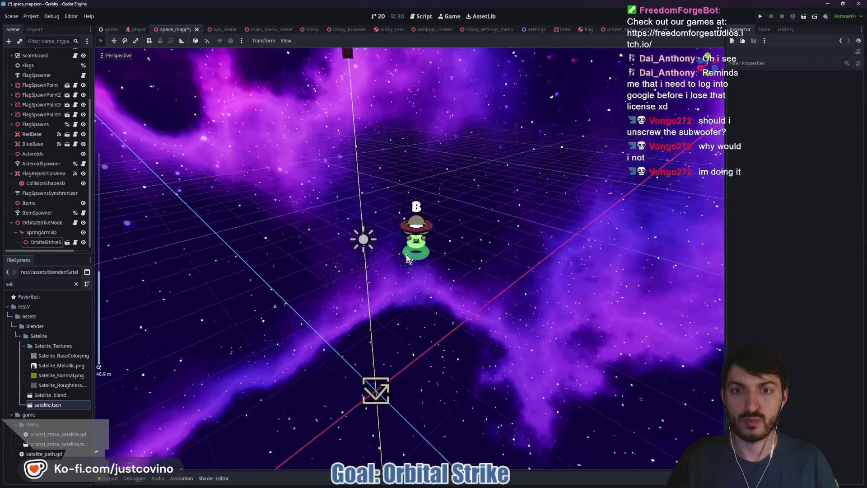
scroll(407, 256, "down", 4)
scroll(324, 240, "up", 1)
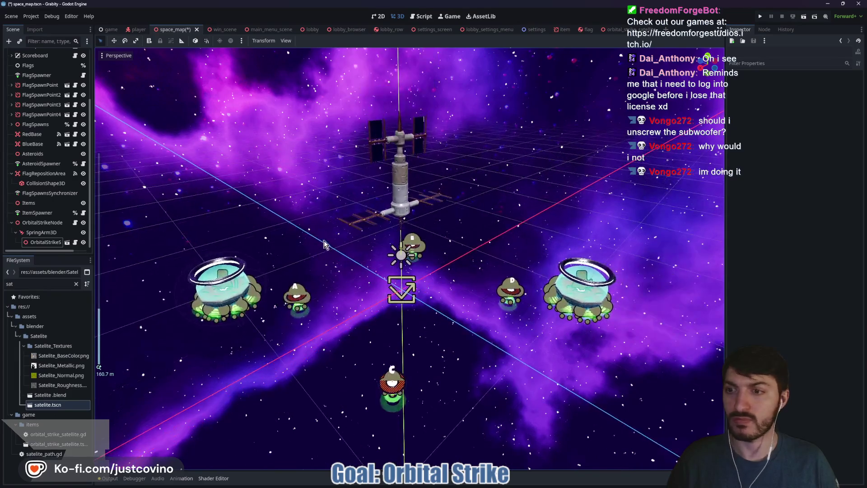
left_click(75, 223)
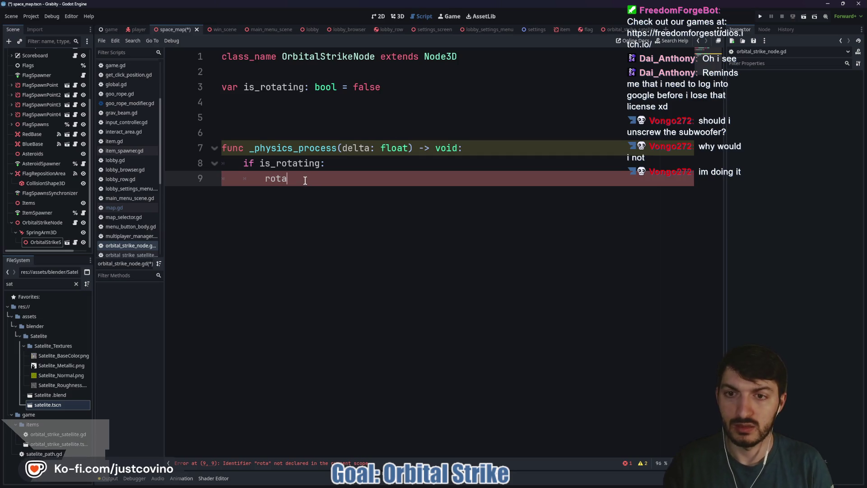
Step: Write the line adding ROTATION_SPEED * delta to rotation_degrees.x
type("t")
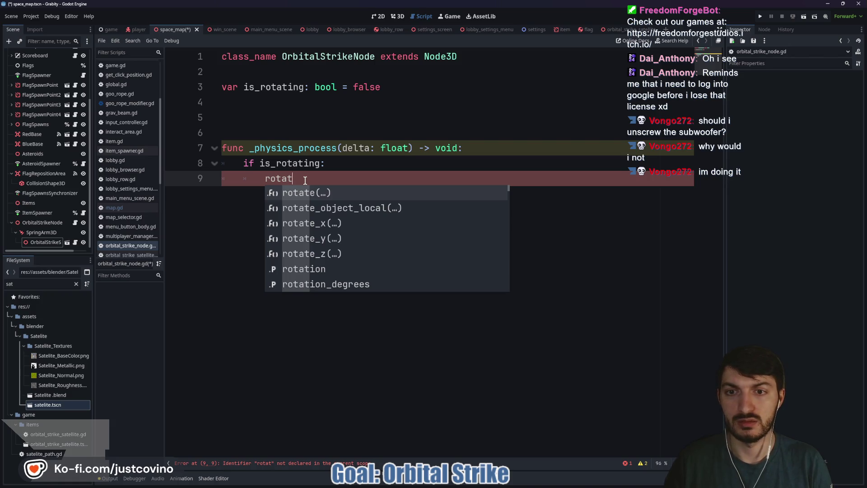
type("ion_de")
key("Return")
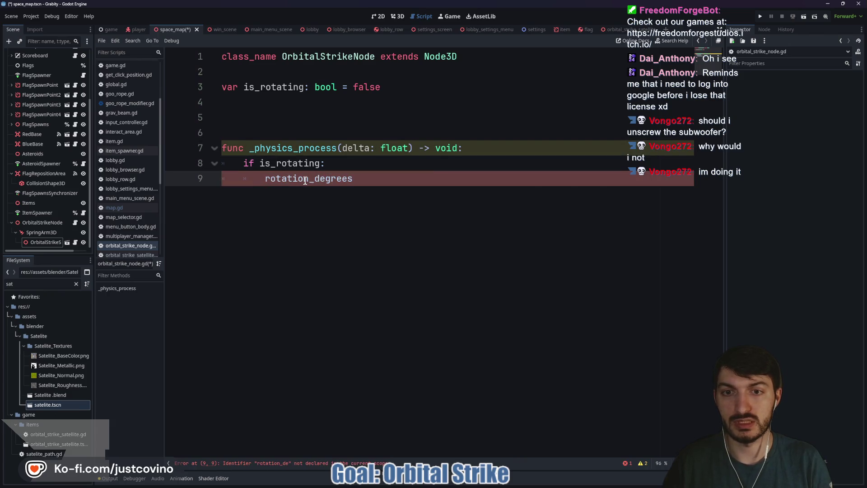
type(".x")
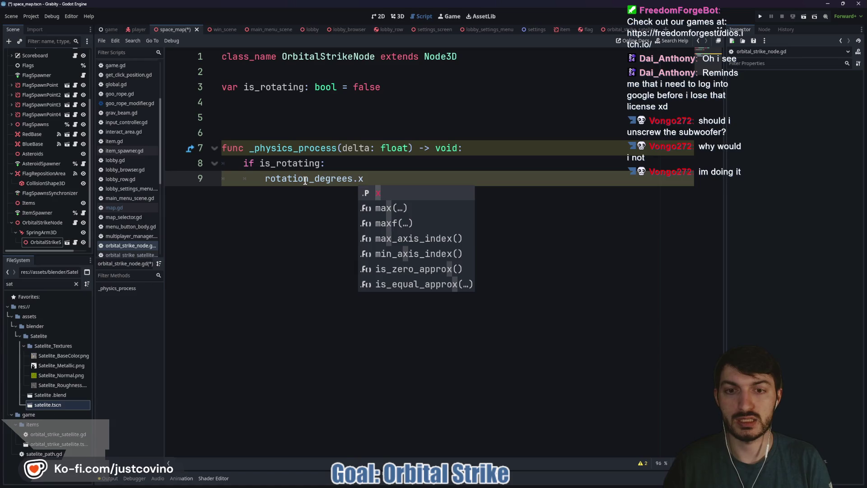
type(" ++")
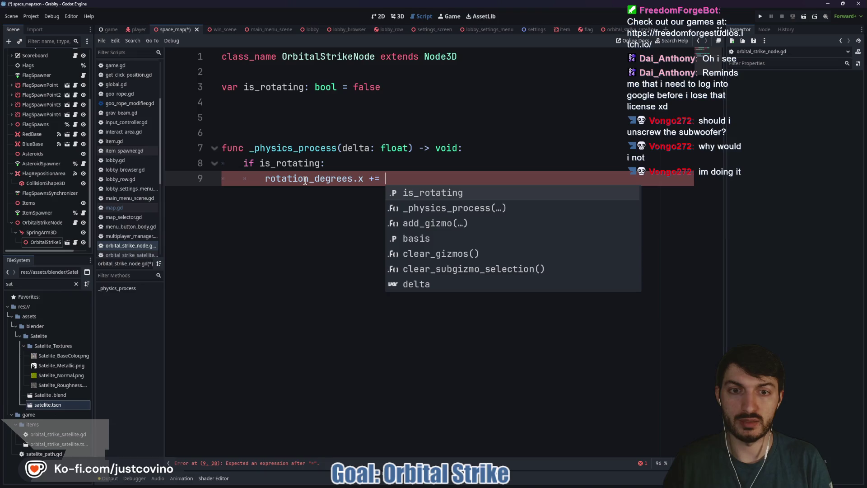
type(" ROTATION_SPEED")
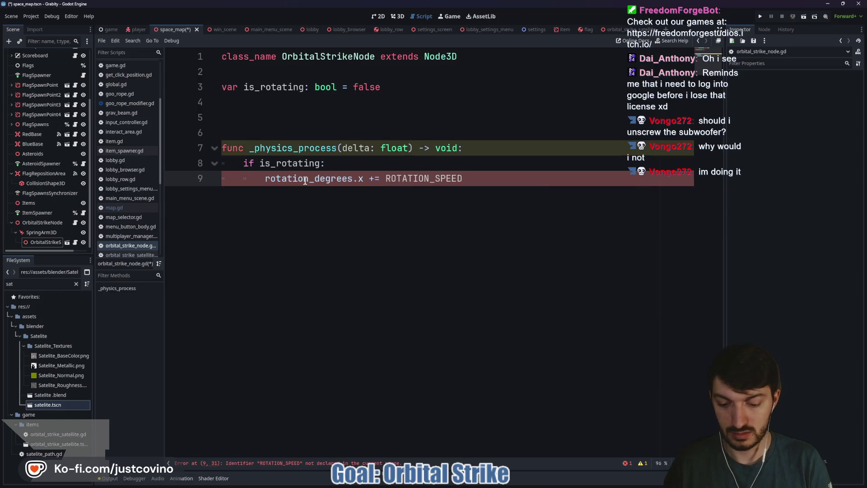
type(" * delta")
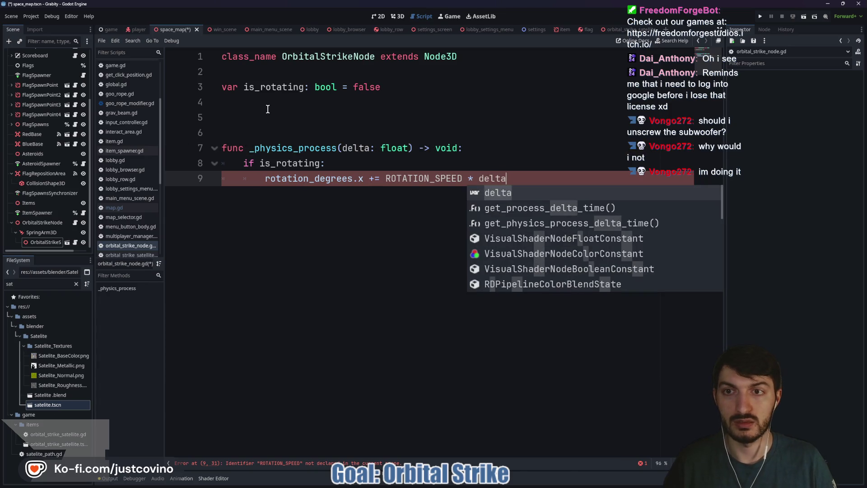
Step: Declare const ROTATION_SPEED: float = 0.05 above the function and save the script
left_click(267, 108)
key("Return")
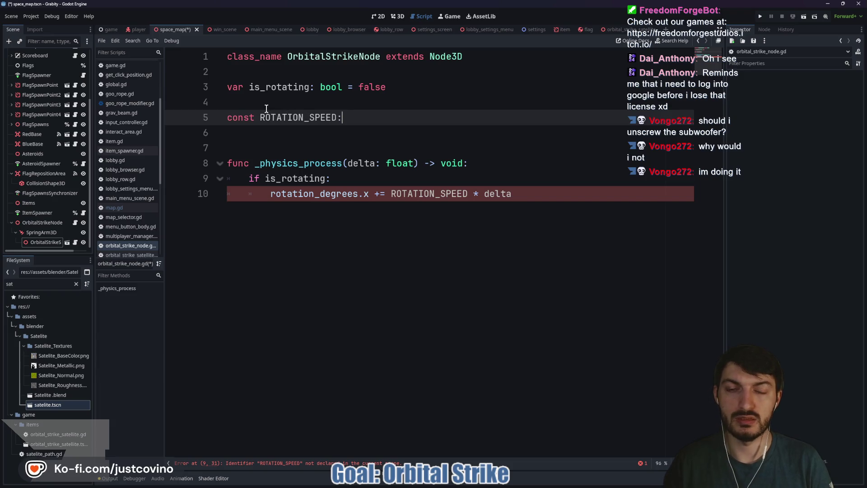
type(" float = 0.05")
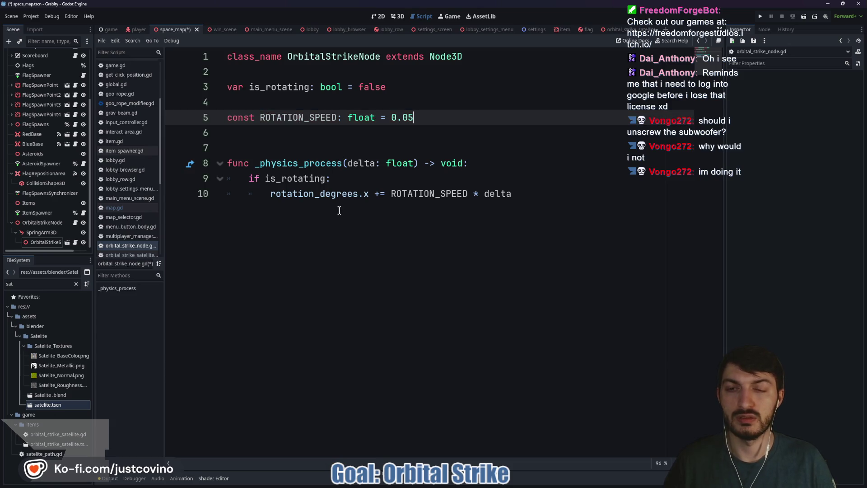
key("ctrl+End")
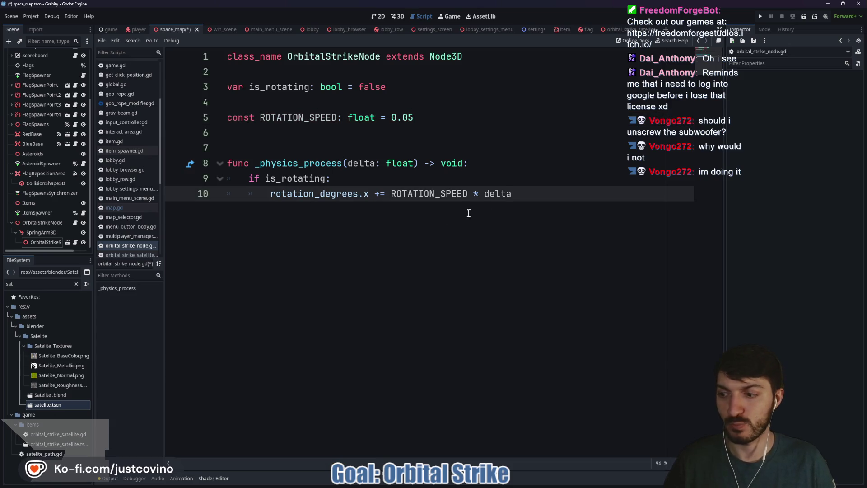
key("ctrl+s")
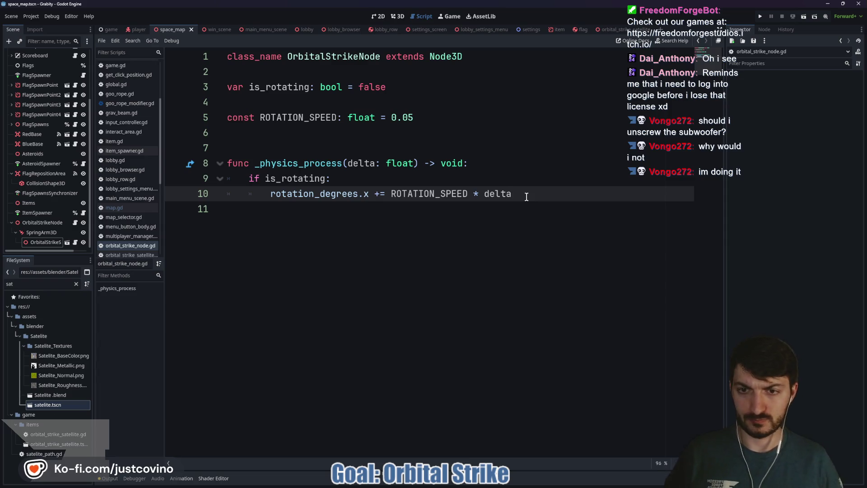
key("Return")
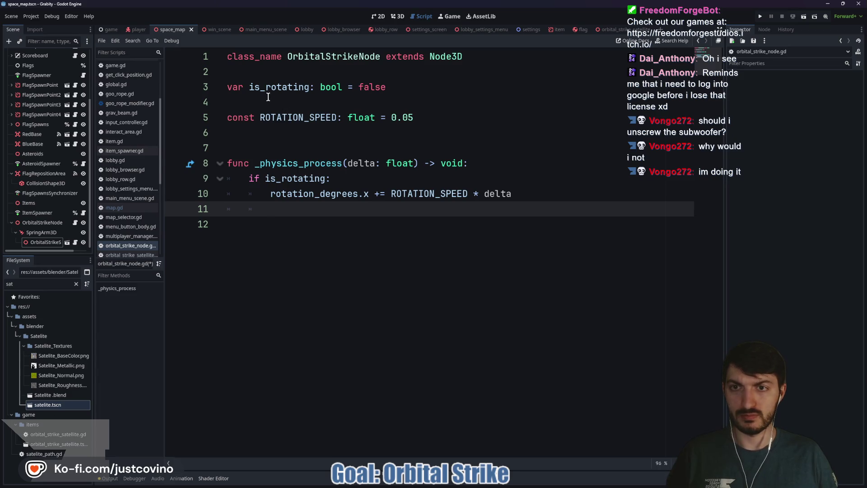
left_click(252, 73)
key("Return")
key("Return")
key("Return")
key("Up")
key("Up")
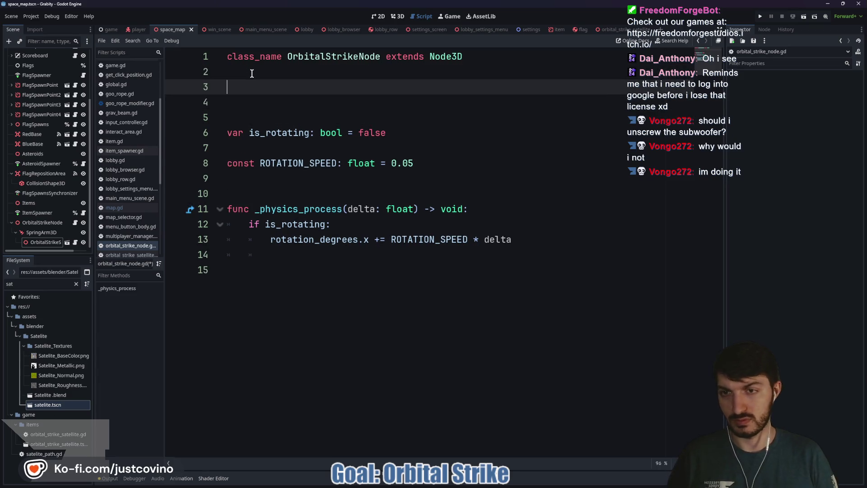
type("onready var spring_arm: ")
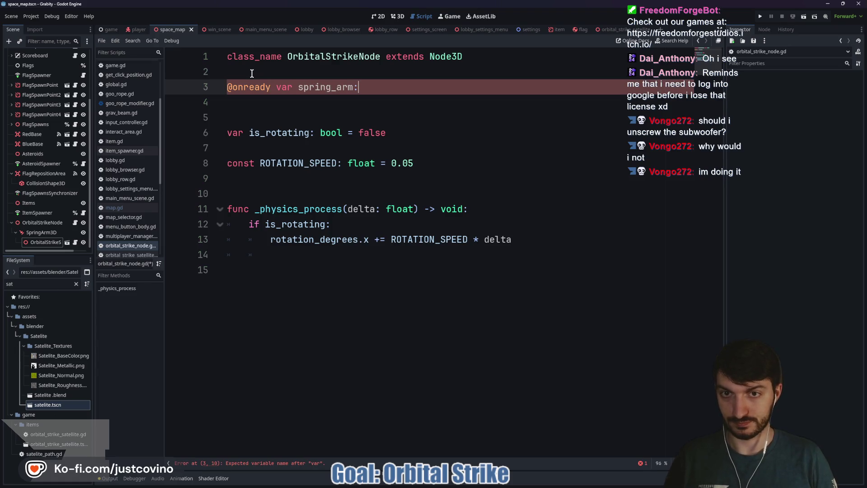
type("Spring")
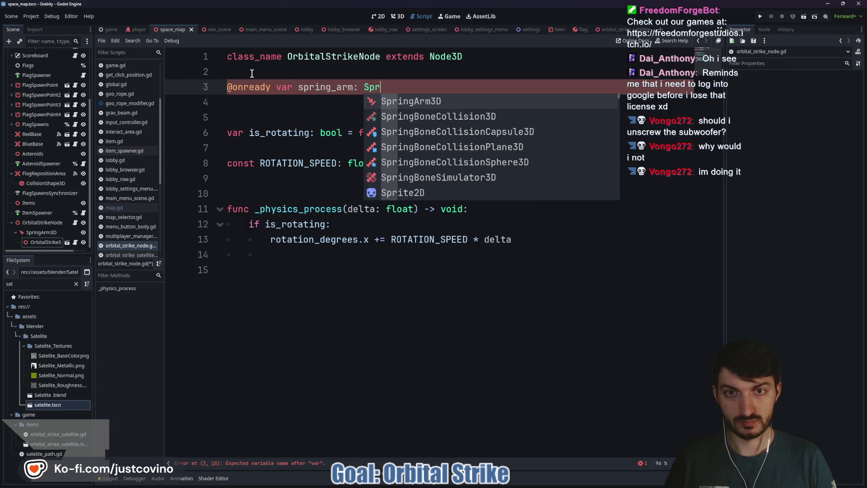
key("Return")
type("= $Spring")
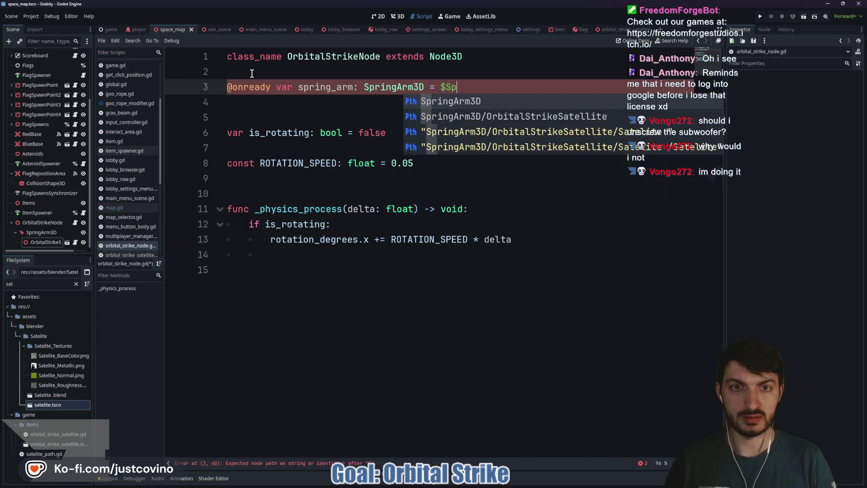
key("Return")
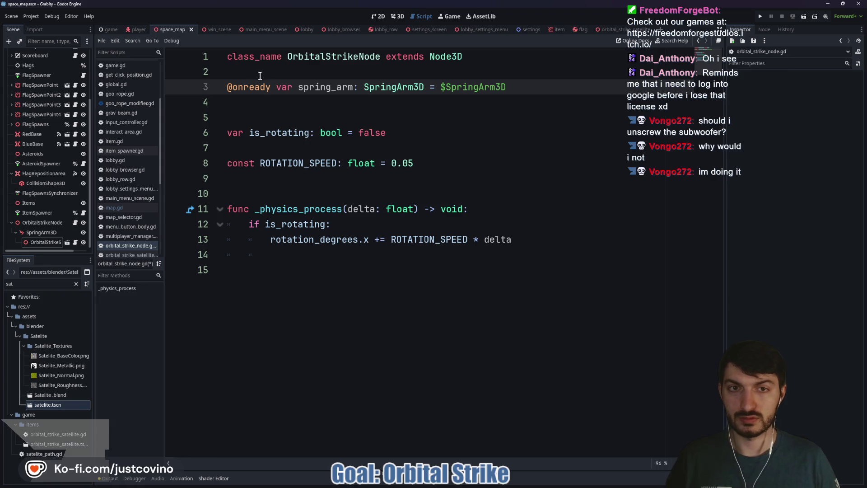
Step: Begin line 14 with spring_arm.rotation_degrees. inside the rotation block
left_click(489, 253)
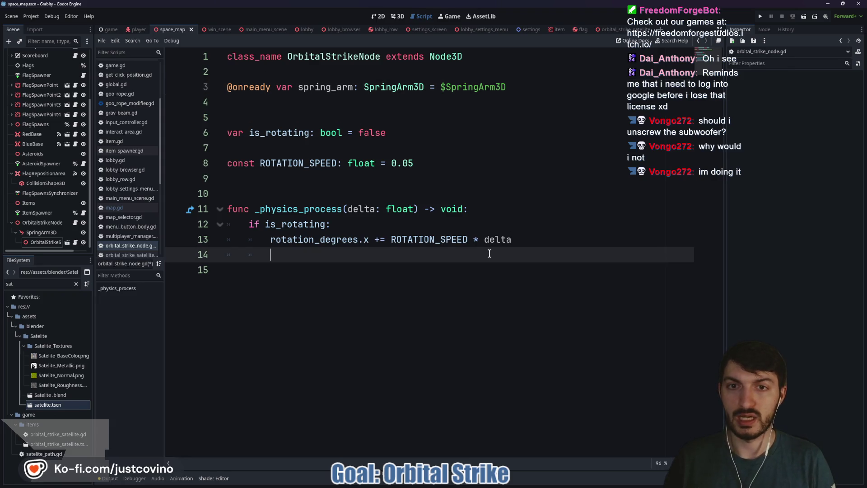
type("sprin")
key("Return")
type(".rotation")
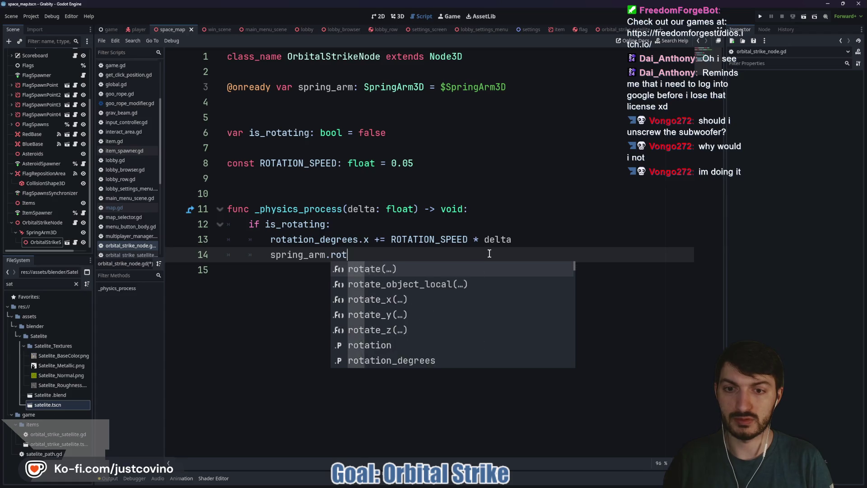
key("Down")
key("Return")
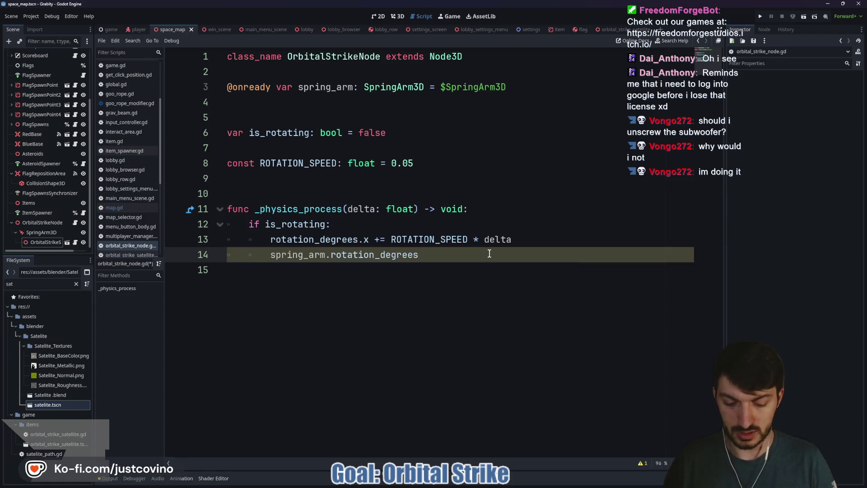
type(".")
left_click(399, 17)
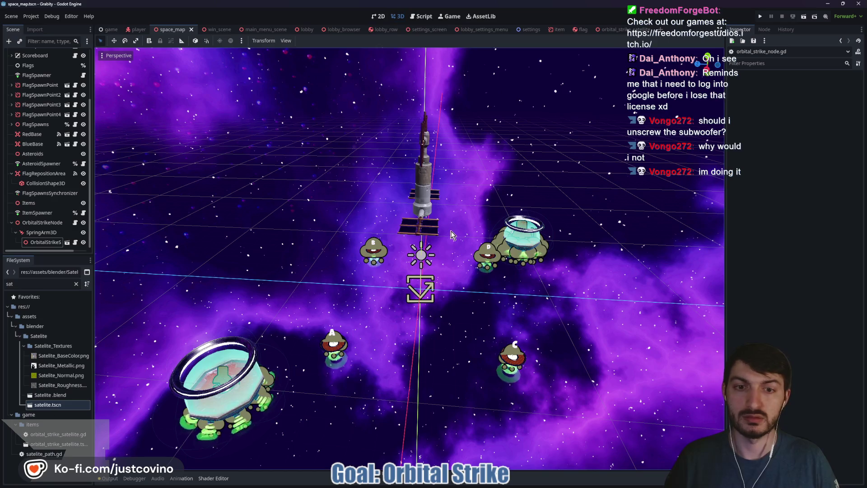
Step: Inspect the SpringArm3D, OrbitalStrikeSatellite and OrbitalStrikeNode transforms in the Inspector
left_click(427, 304)
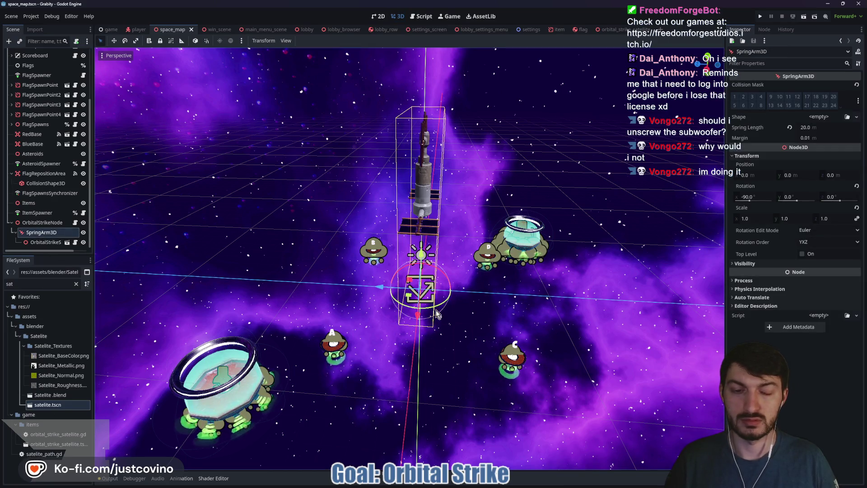
left_click(47, 243)
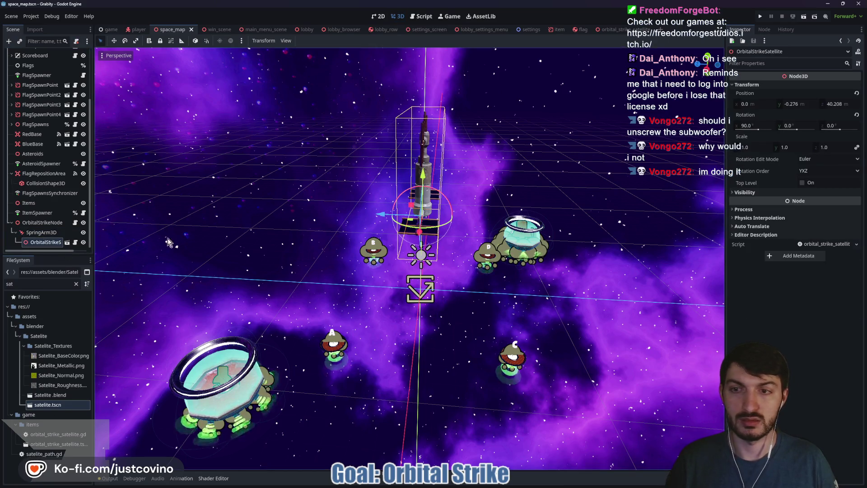
left_click(42, 223)
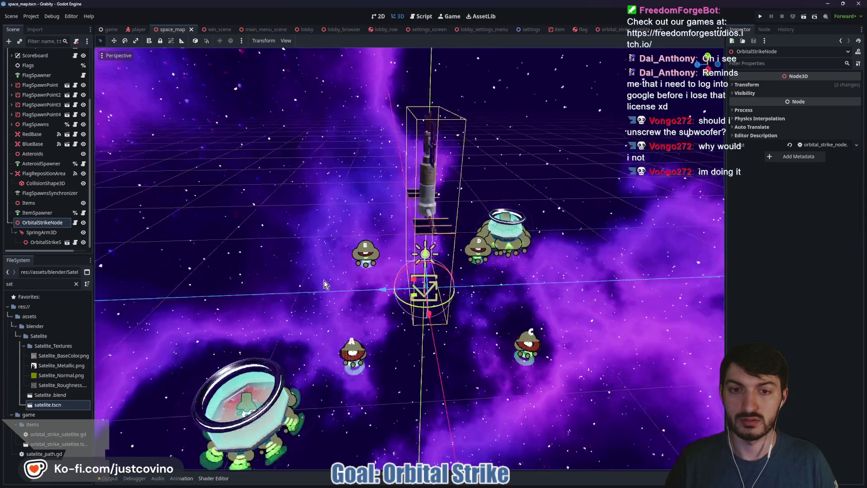
left_click_drag(189, 282, 149, 266)
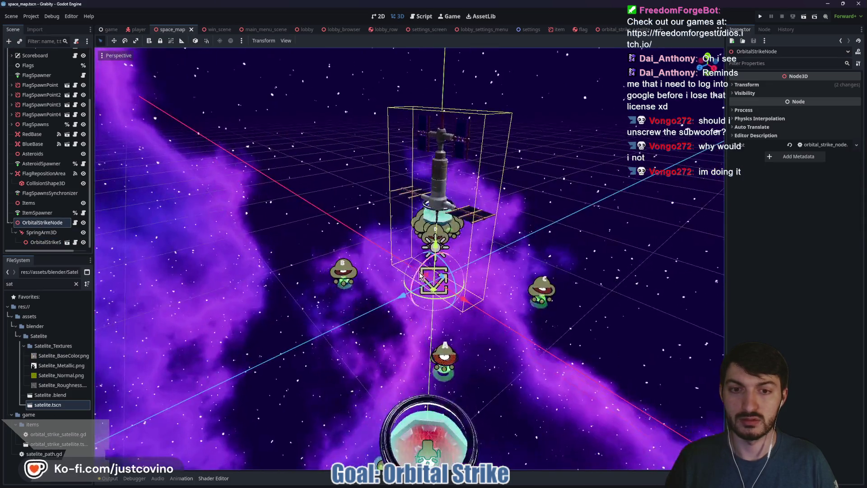
left_click(48, 234)
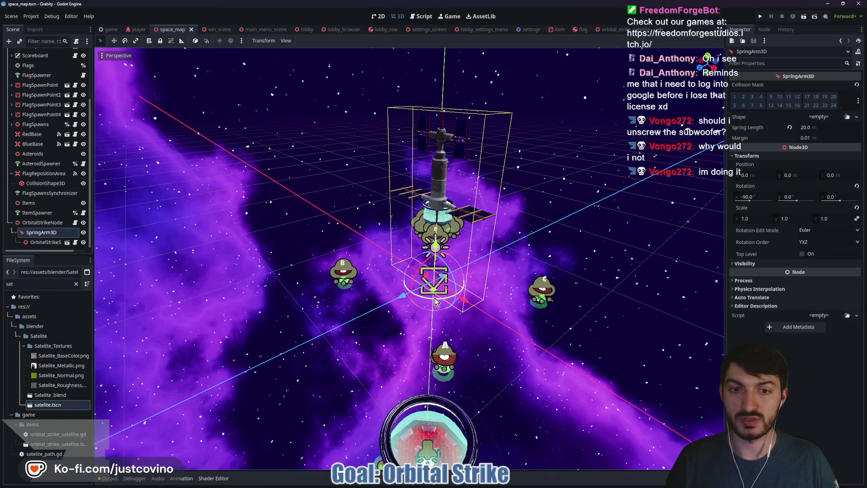
left_click(421, 17)
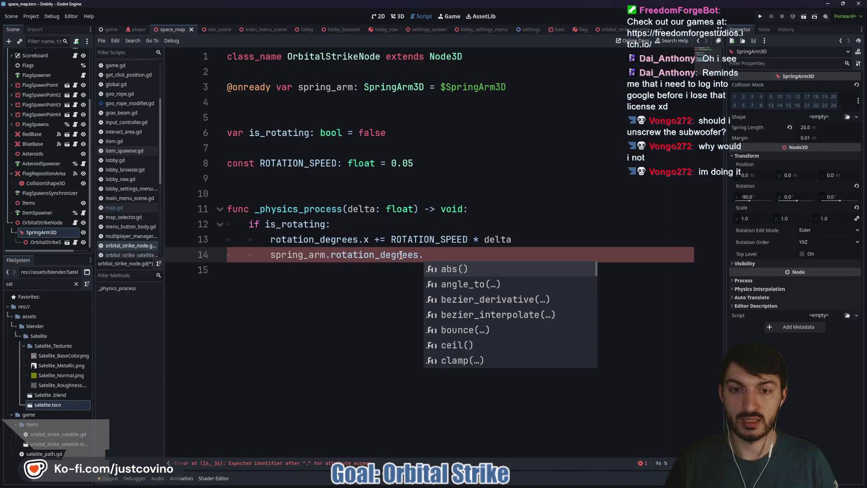
Step: Complete line 14 as spring_arm.rotation_degrees.y += SPRING_SPEED * delta
type("y")
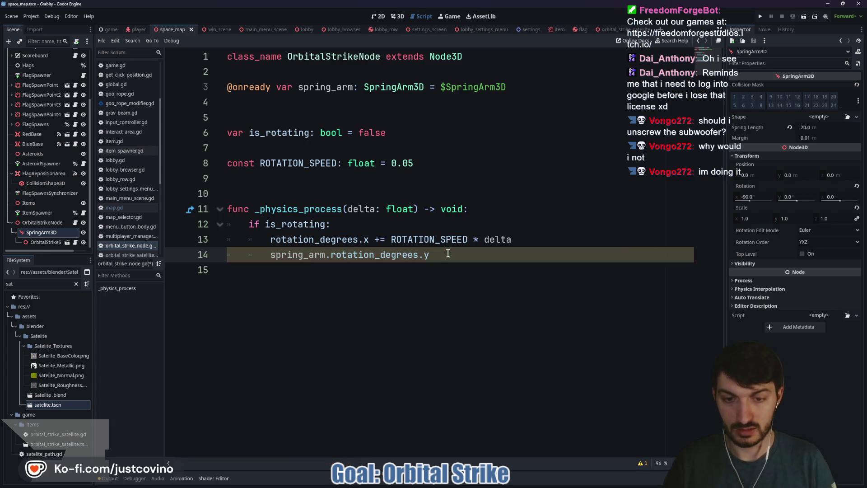
type(" += ")
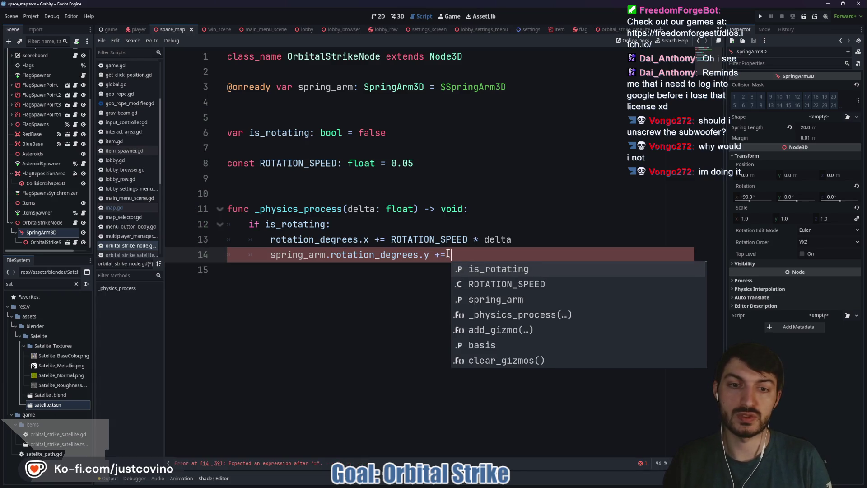
type("SPRING_")
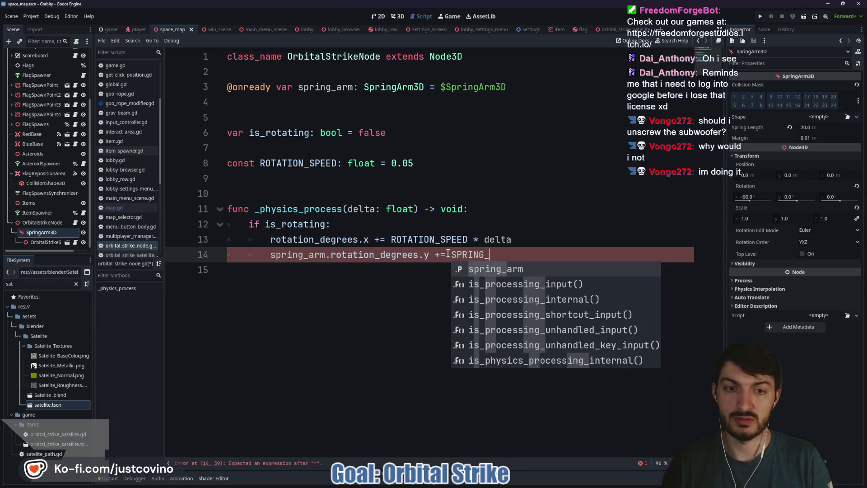
key("BackSpace")
key("BackSpace")
key("BackSpace")
type("TW")
key("BackSpace")
key("BackSpace")
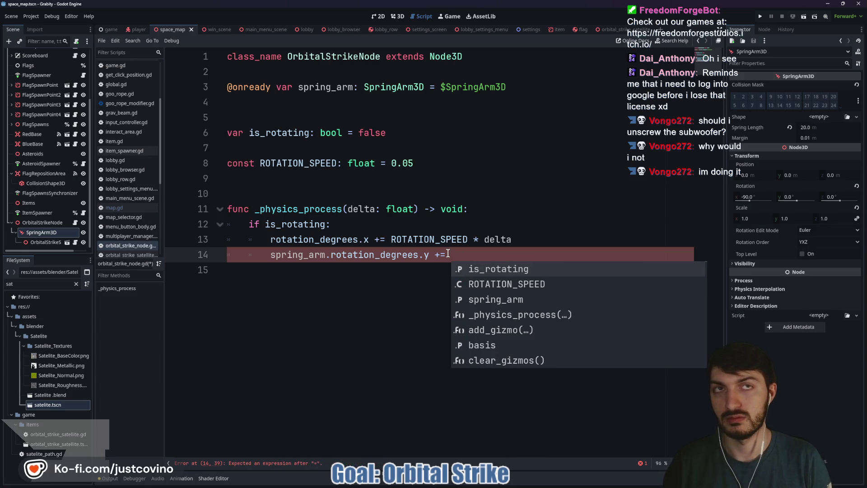
type("SPRIN")
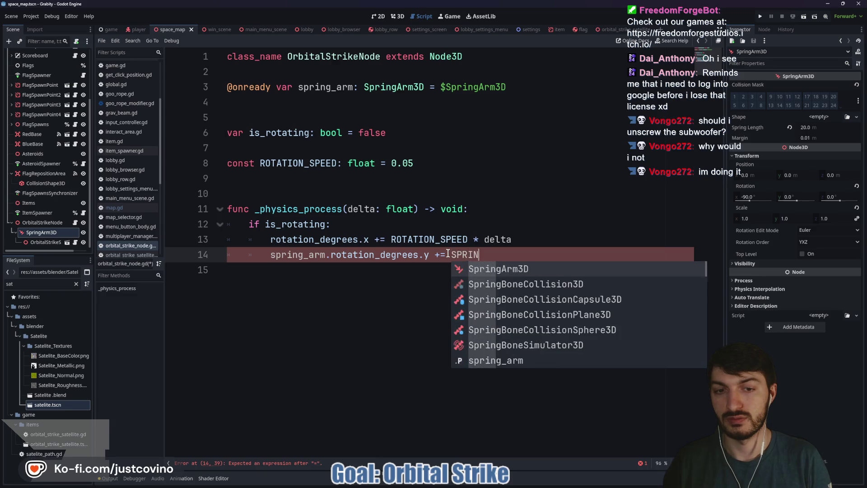
type("G_SPEED * delta")
Step: Declare const SPRING_SPEED: float = 0.05, save, and add a blank line before _physics_process
left_click(300, 179)
type("onst SPRING_SPEED")
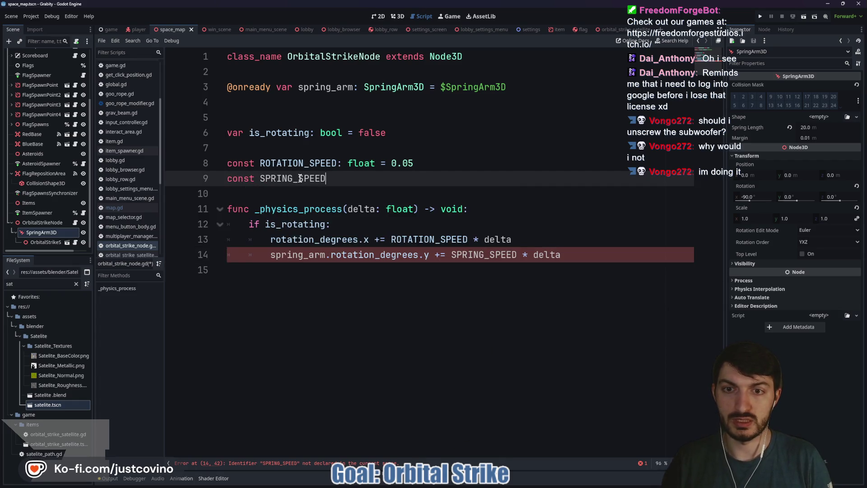
type(": float = 0.05")
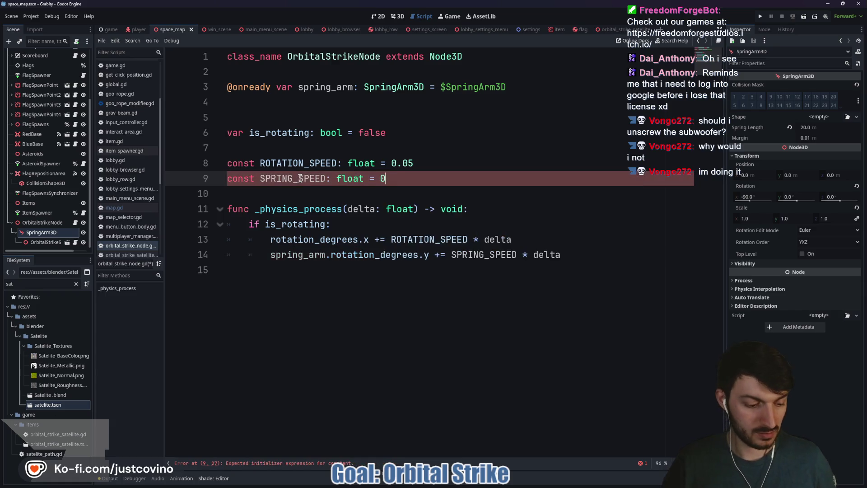
key("ctrl+s")
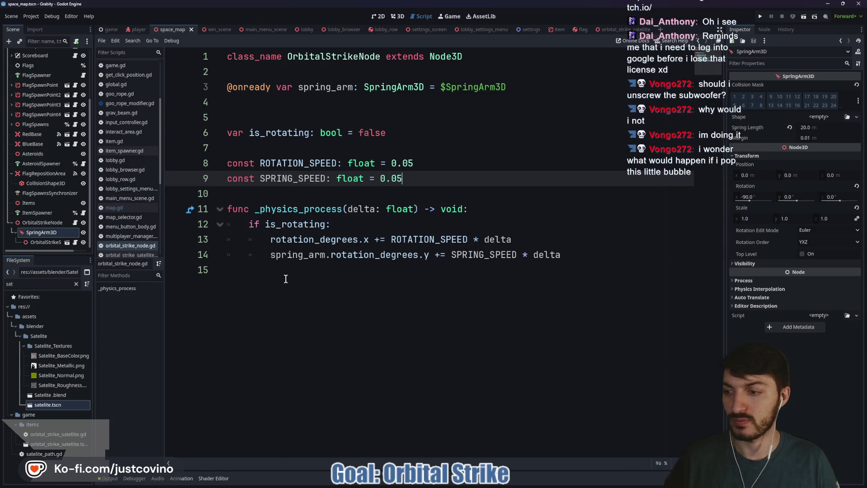
left_click(264, 195)
key("Return")
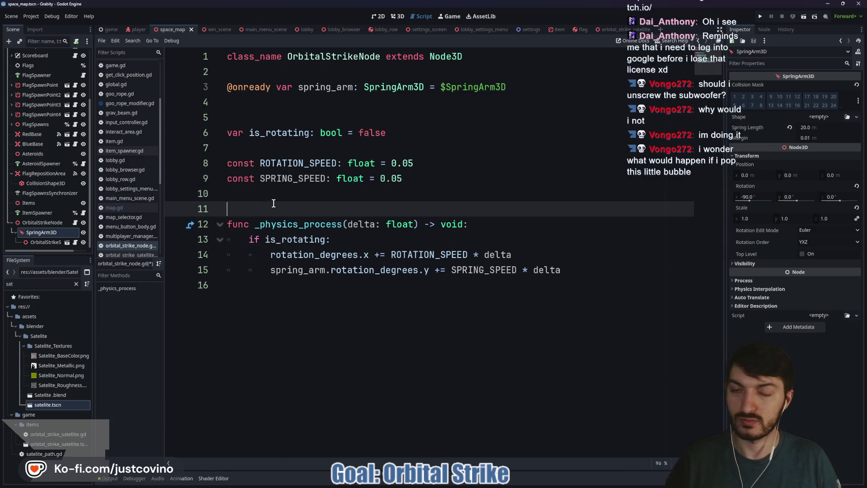
Step: Check the space map 3D view, then return to the OrbitalStrikeNode script
left_click(286, 287)
key("ctrl+F2")
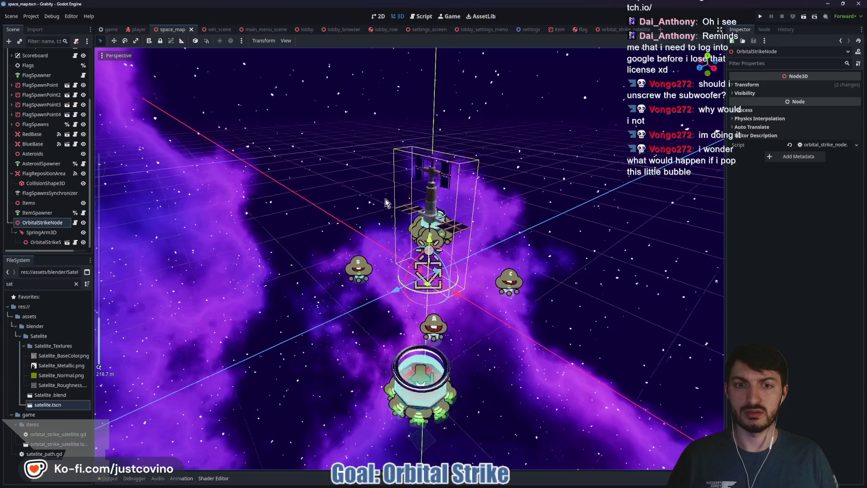
scroll(443, 252, "up", 5)
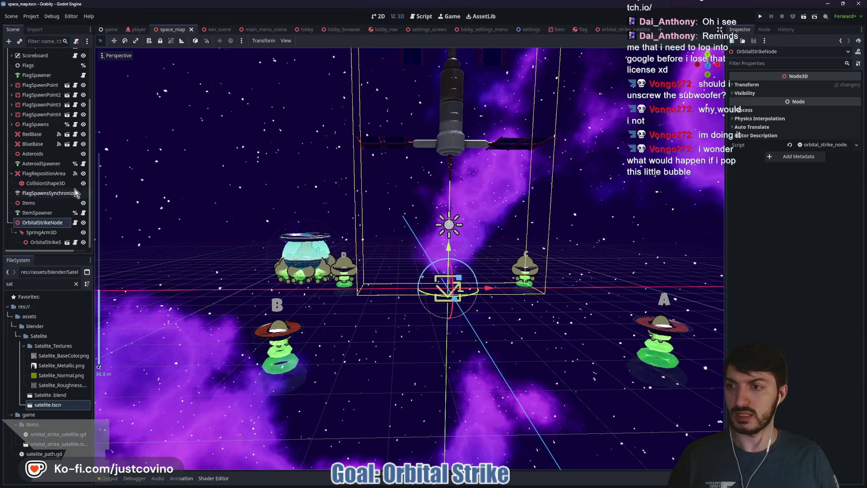
left_click(75, 223)
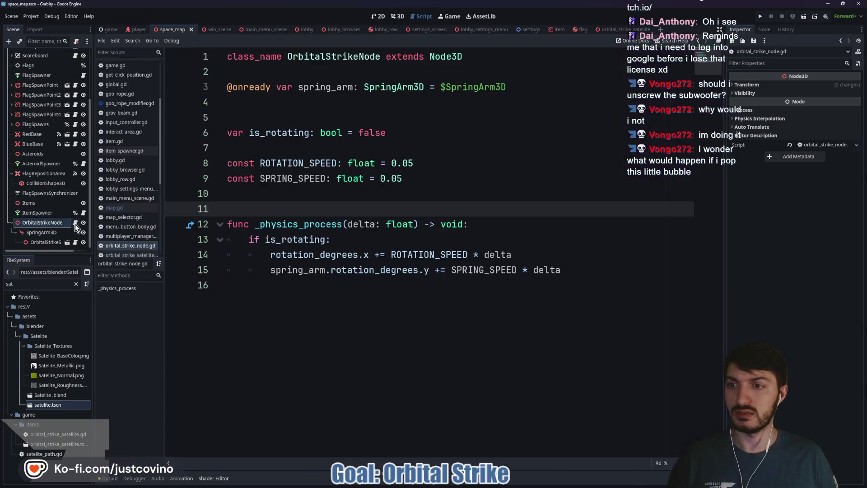
Step: Add a func _ready() -> void that sets is_rotating = true above _physics_process
left_click(295, 201)
key("Return")
key("Return")
type("func _r")
key("Return")
key("Return")
type("is")
key("Return")
type("= tr")
key("Return")
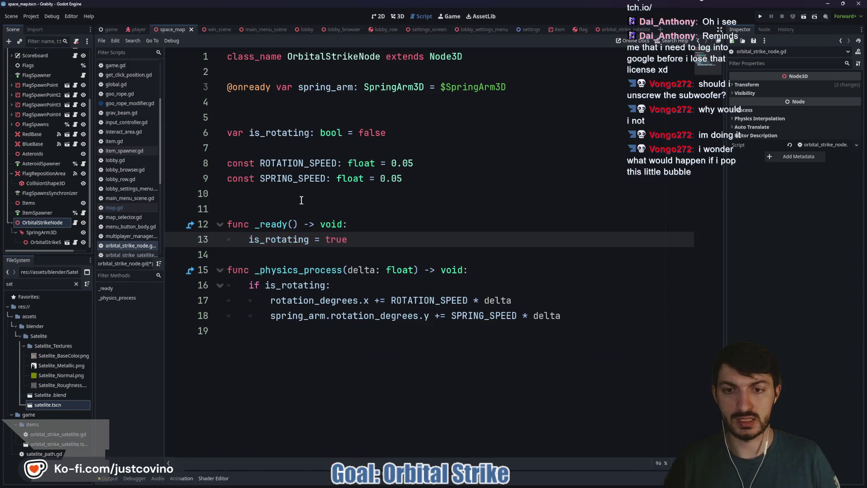
key("Return")
key("Return")
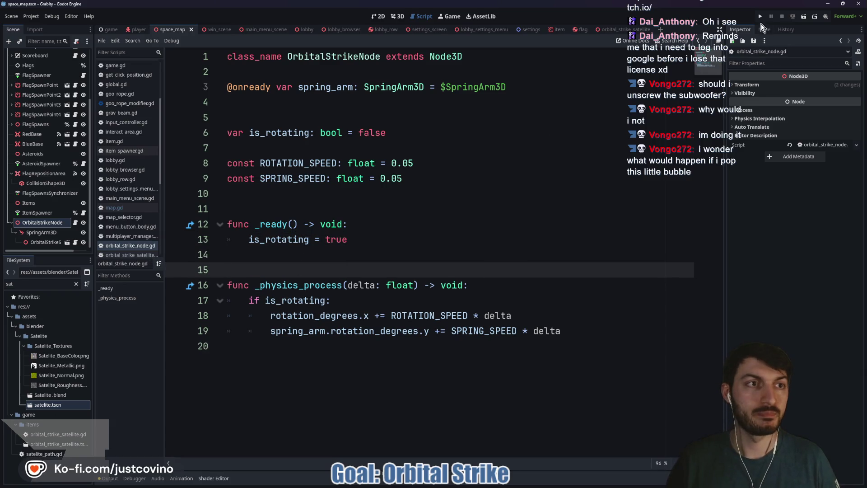
Step: Run the project, host a lobby in the first game window and join it from the second
left_click(759, 16)
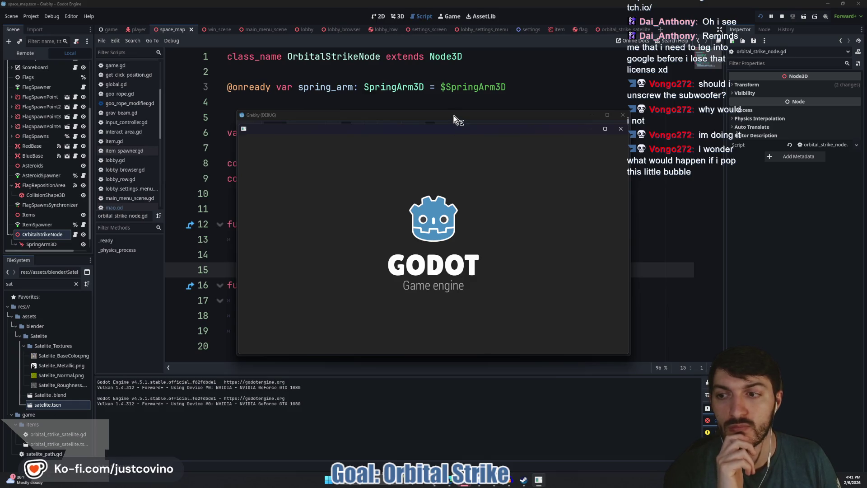
mouse_move(456, 119)
left_mouse_down()
mouse_move(397, 110)
mouse_move(241, 112)
left_mouse_up()
left_click(122, 205)
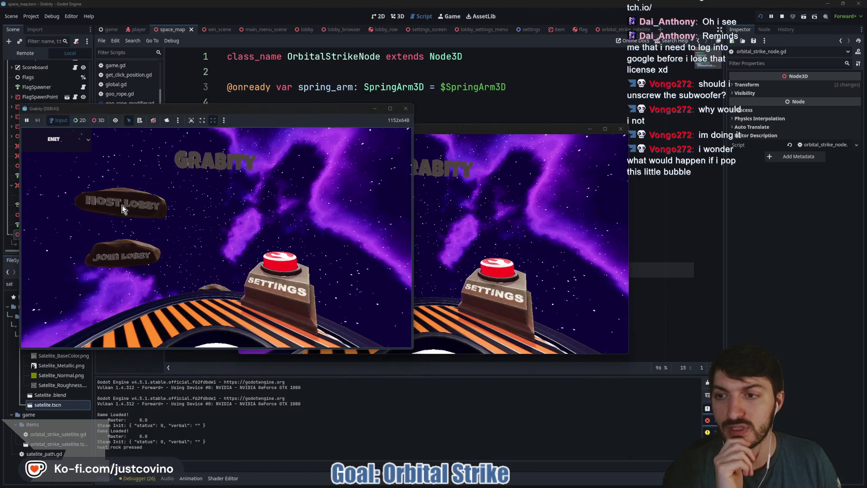
left_click_drag(571, 129, 571, 122)
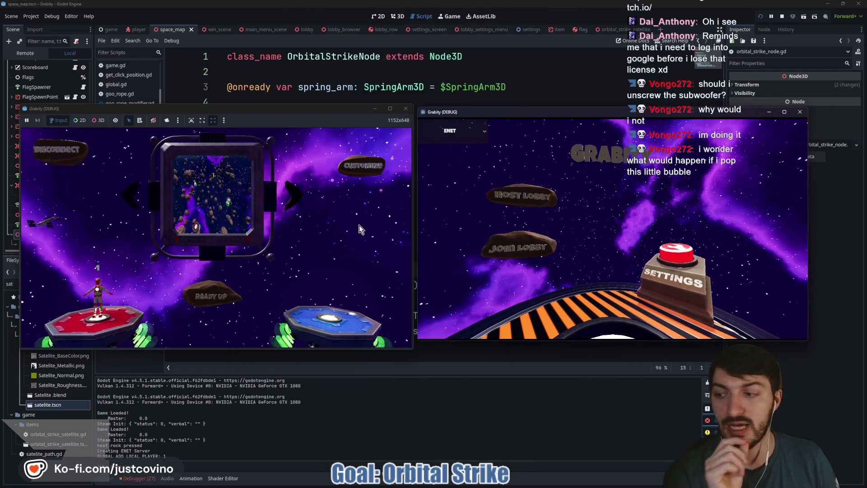
left_click(516, 256)
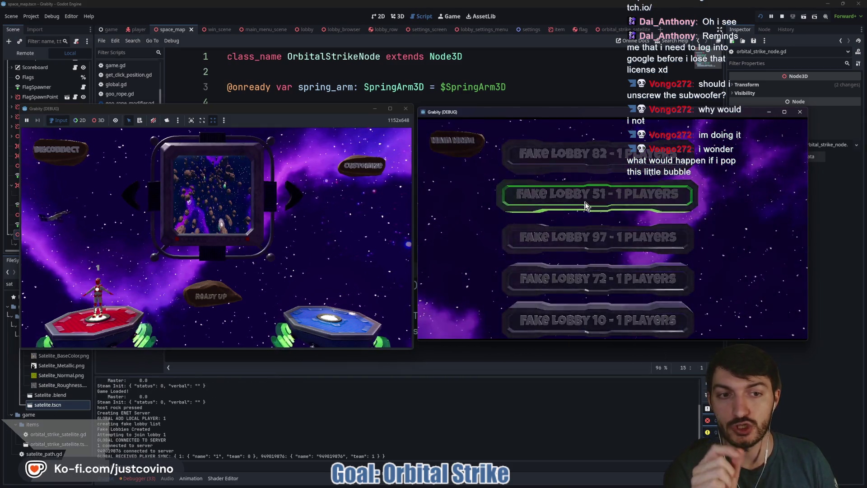
Step: Ready up, start the match, walk the player toward the pad edge, then stop the game
left_click(187, 299)
left_click(198, 293)
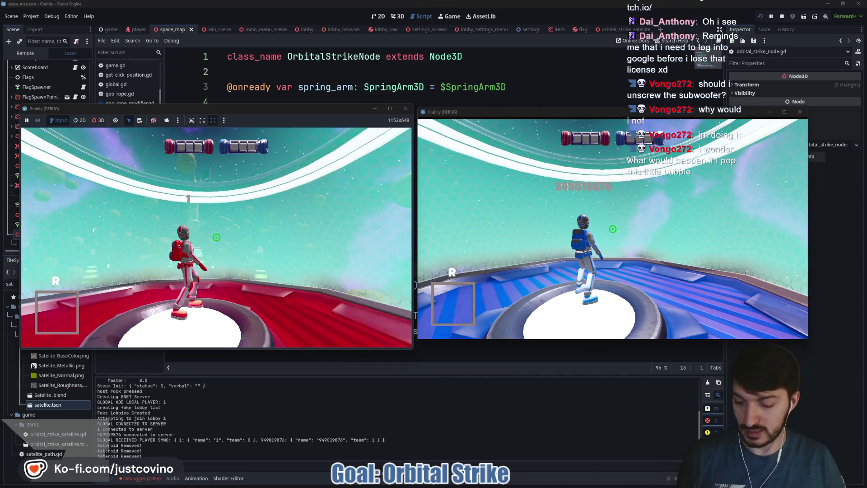
key("super")
left_click(418, 238)
key("w")
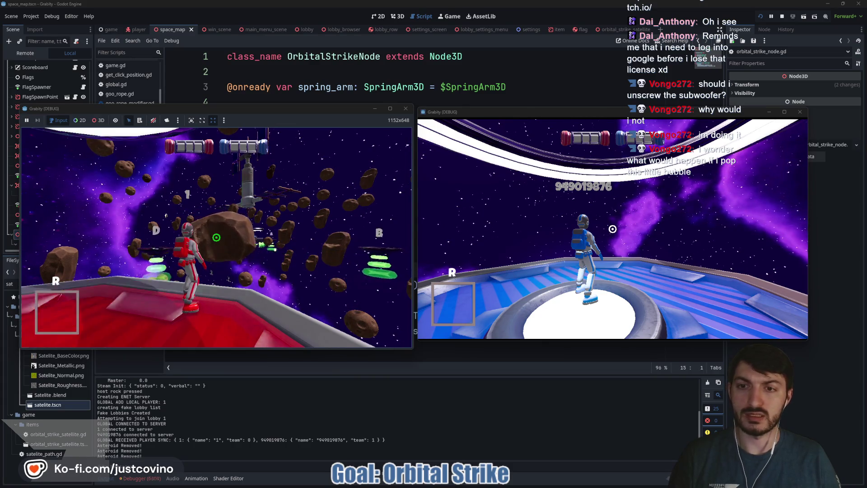
key("F8")
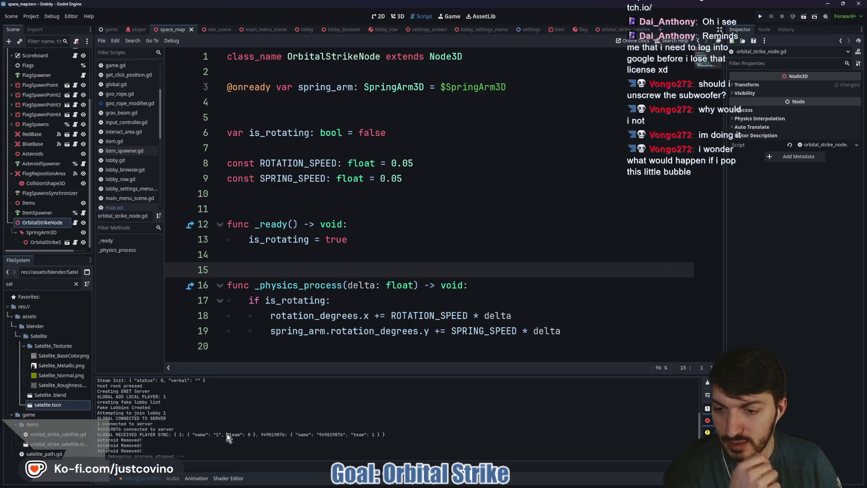
Step: Enlarge the Errors list, inspect the item_spawner.gd error, then select ItemSychronizer in the item scene
left_click_drag(364, 373, 343, 146)
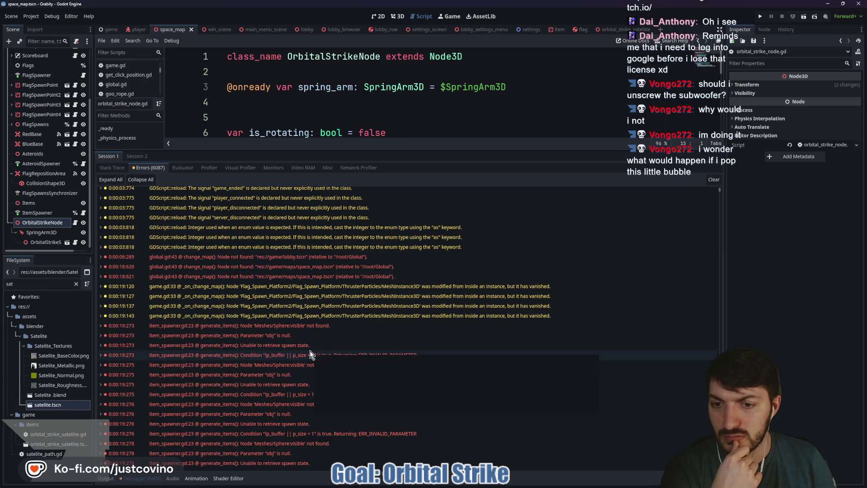
left_click(304, 328)
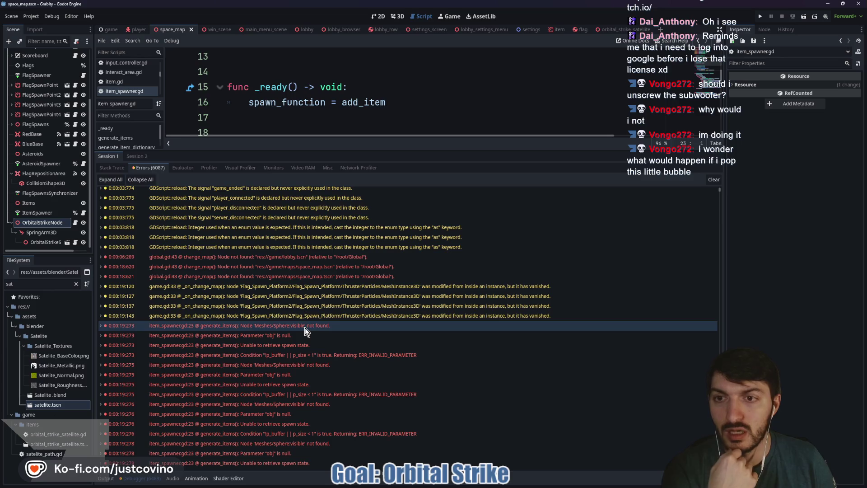
scroll(311, 304, "down", 1)
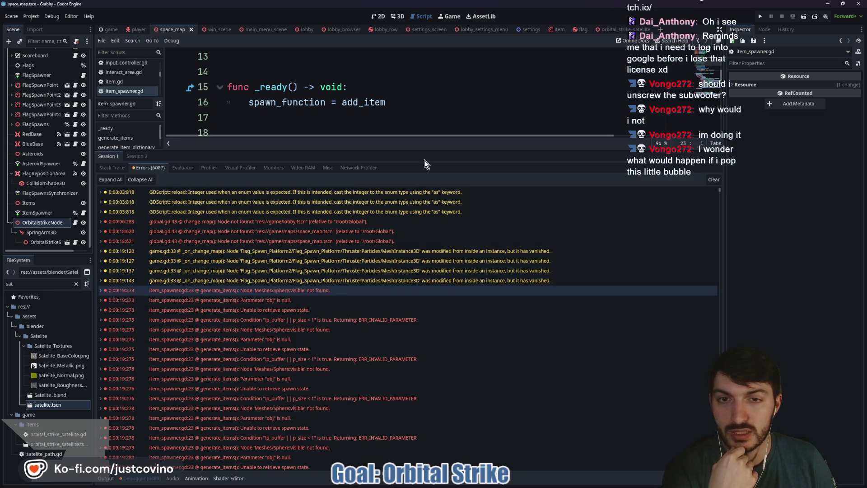
left_click_drag(419, 150, 418, 375)
scroll(374, 255, "down", 1)
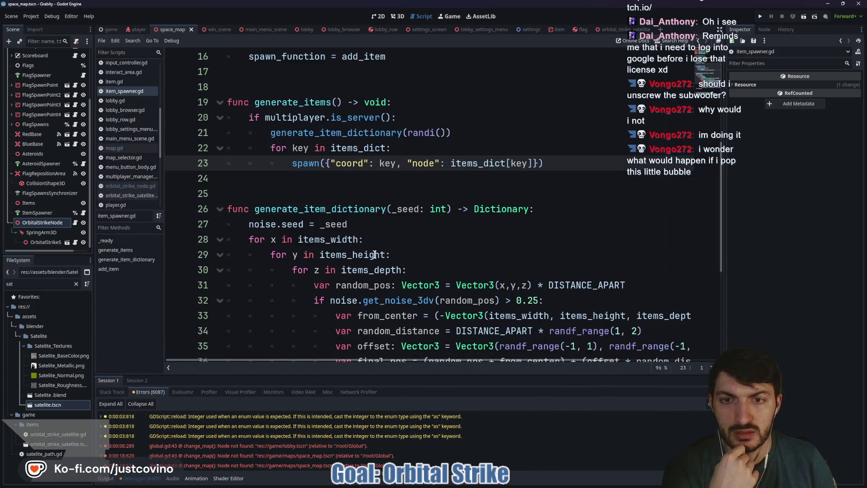
scroll(363, 251, "down", 3)
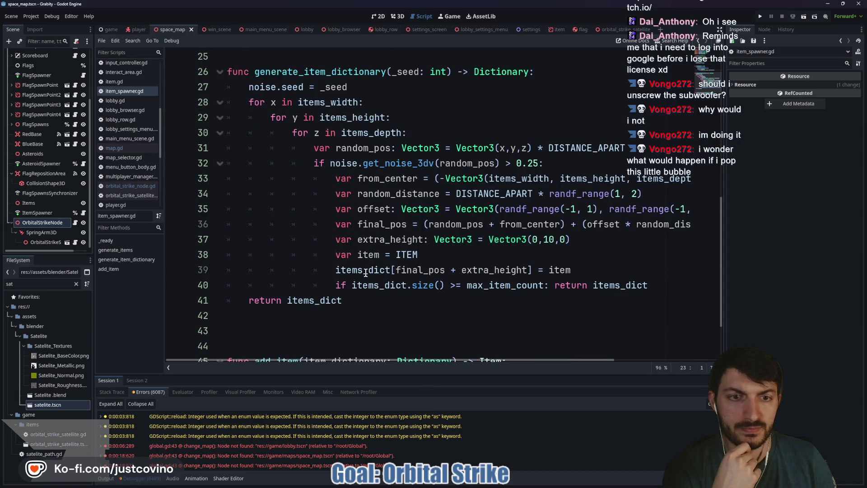
scroll(369, 269, "down", 2)
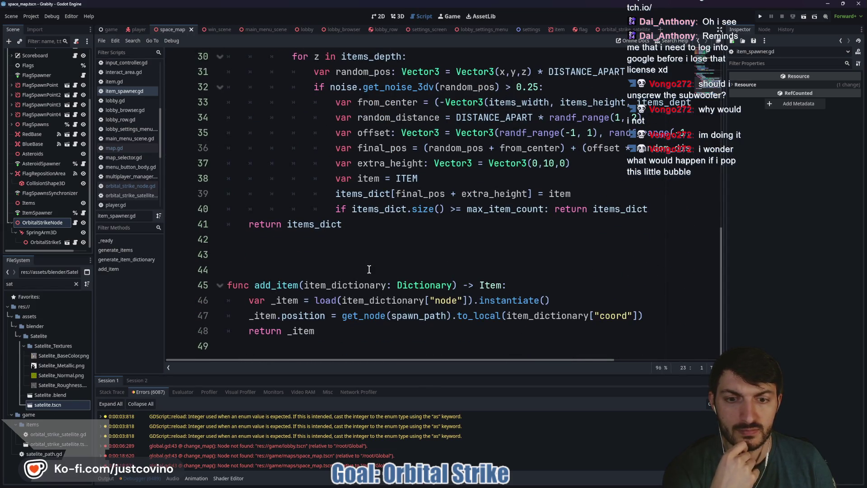
scroll(378, 288, "up", 10)
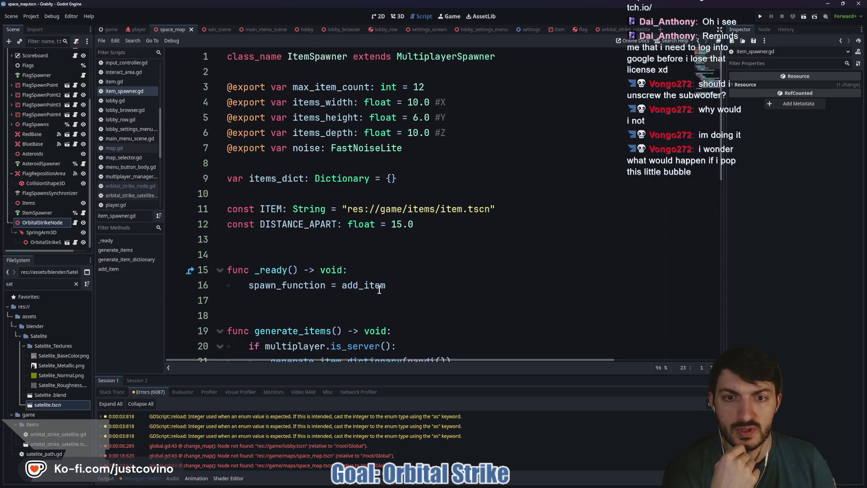
left_click(558, 29)
left_click(40, 104)
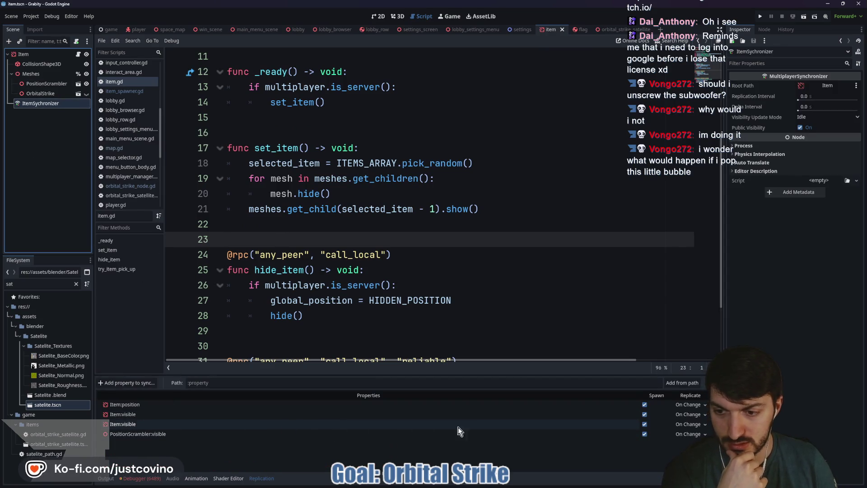
Step: Replace the duplicate Item:visible replication entry with OrbitalStrike:visible
left_click(716, 425)
left_click(421, 252)
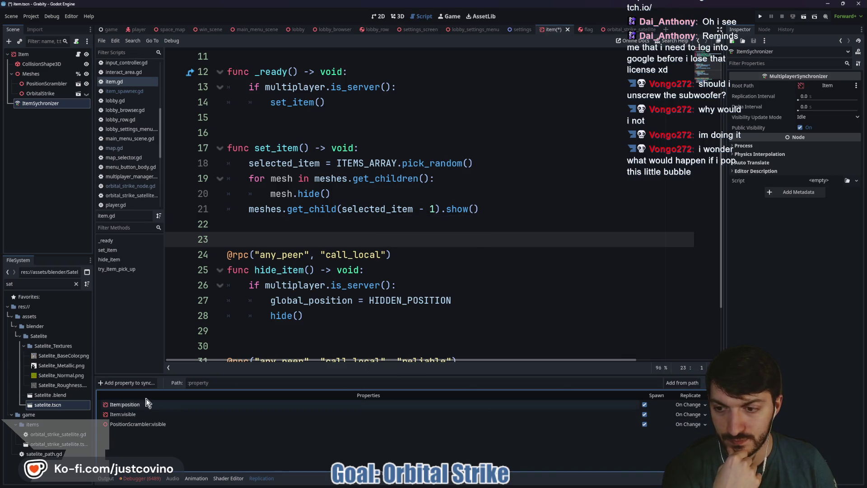
left_click(137, 383)
left_click(421, 185)
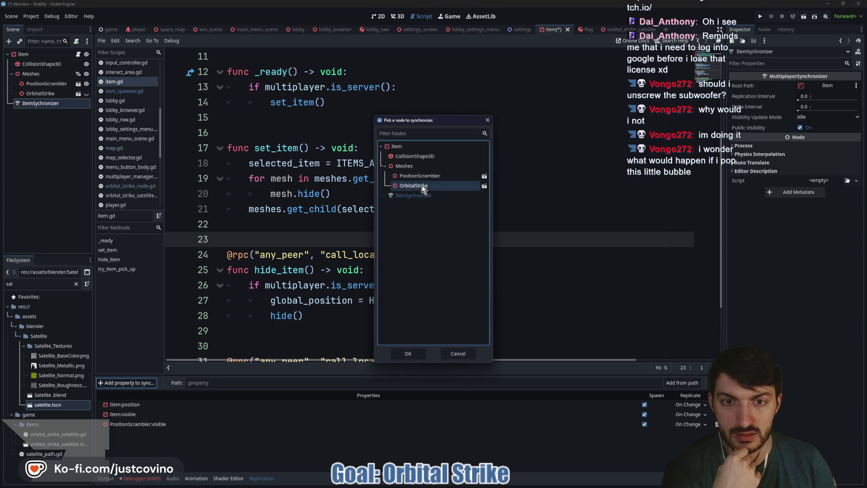
left_click(412, 353)
type("visua")
key("BackSpace")
key("BackSpace")
key("BackSpace")
type("ib")
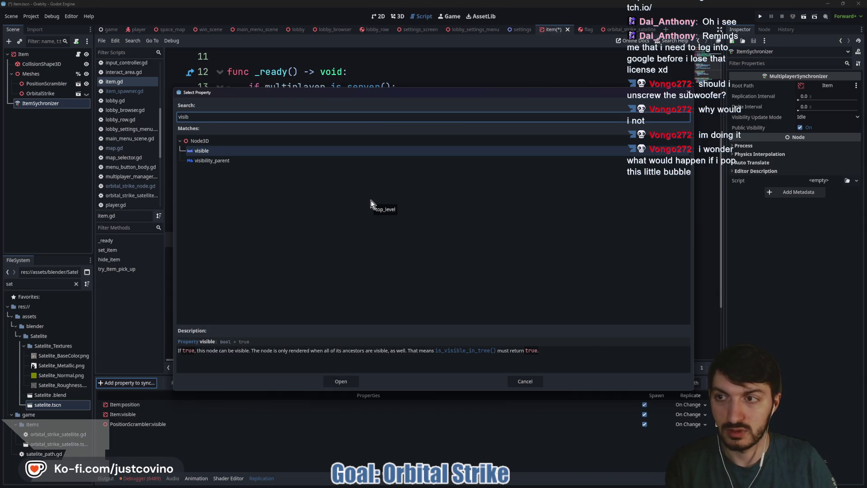
left_click(224, 152)
left_click(344, 381)
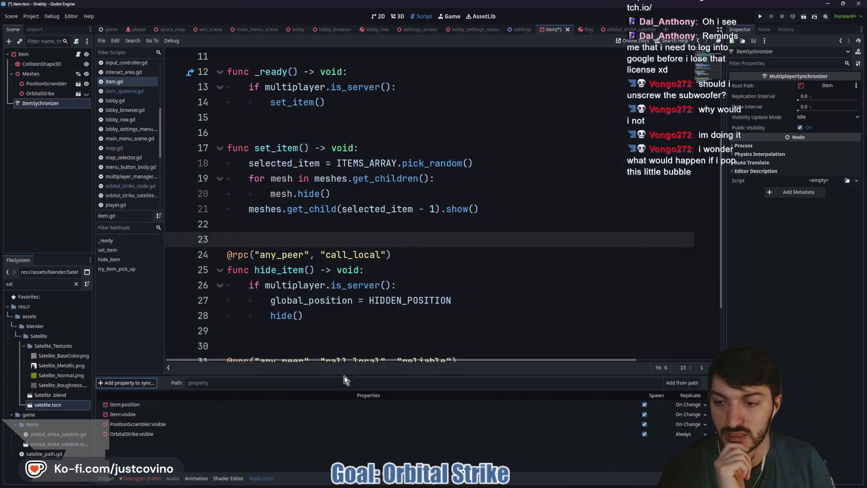
Step: Save the item scene and move on to the orbital_strike_satellite scene
left_click(315, 331)
key("ctrl+s")
left_click(619, 29)
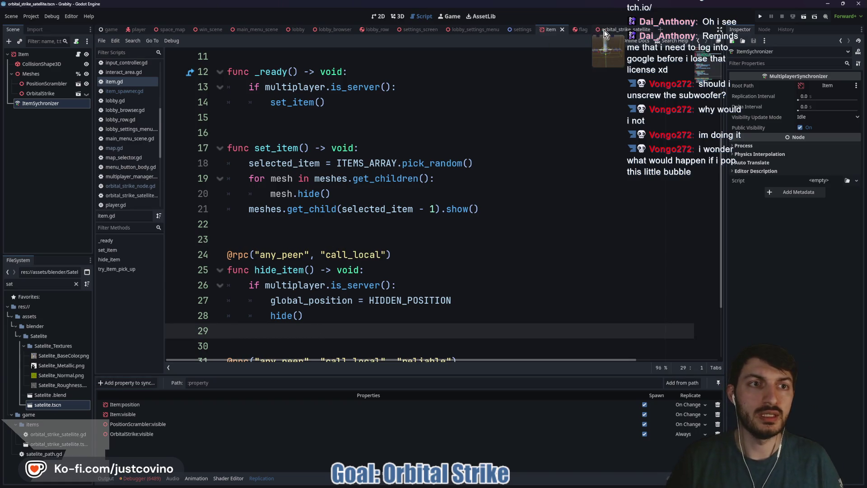
Step: In the space_map 3D view, set the SpringArm3D Spring Length to 100
left_click(172, 30)
left_click(397, 17)
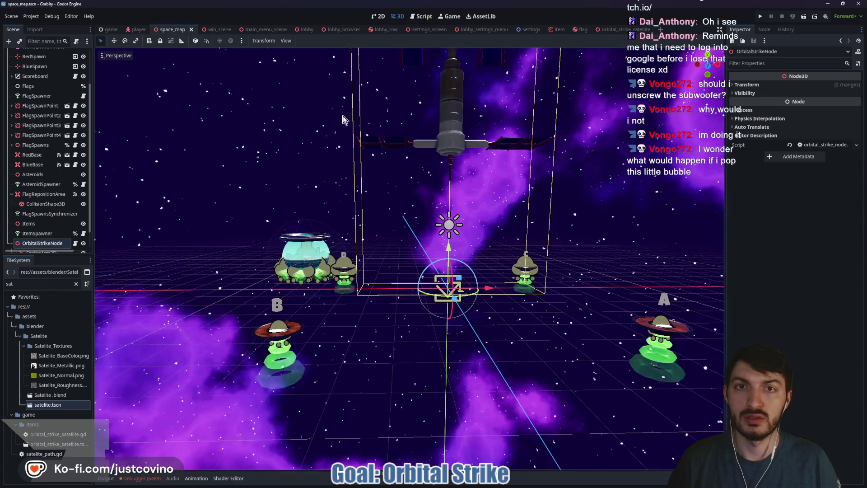
scroll(46, 240, "down", 1)
left_click(43, 232)
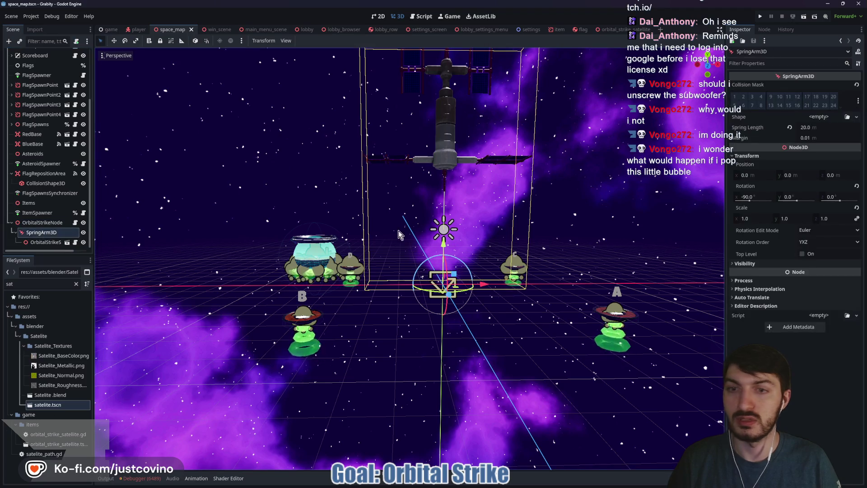
left_click(813, 127)
type("100")
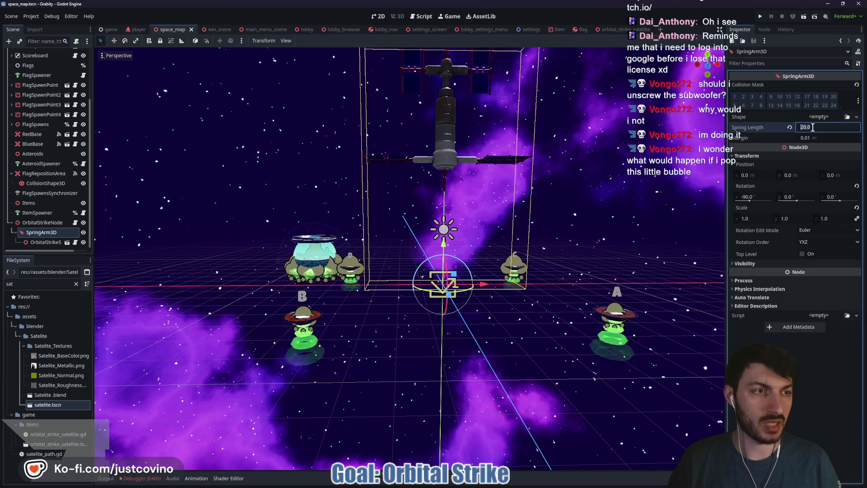
key("Return")
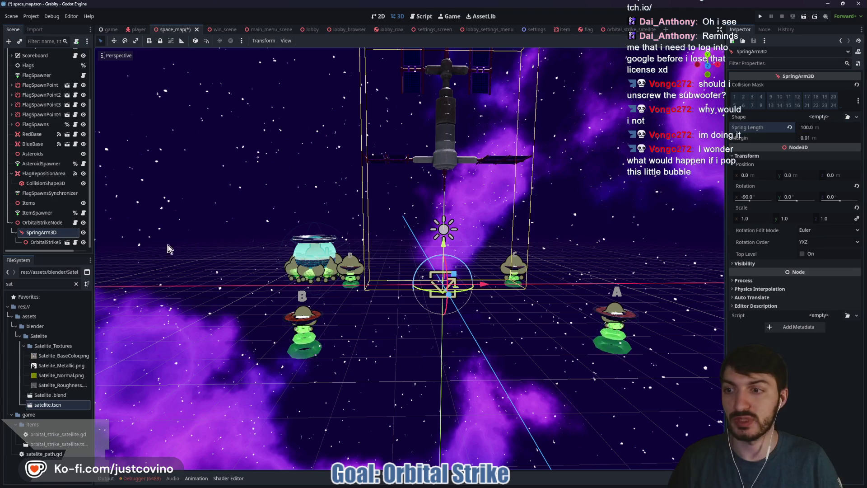
Step: Raise the OrbitalStrikeSatellite higher above the map
left_click(45, 243)
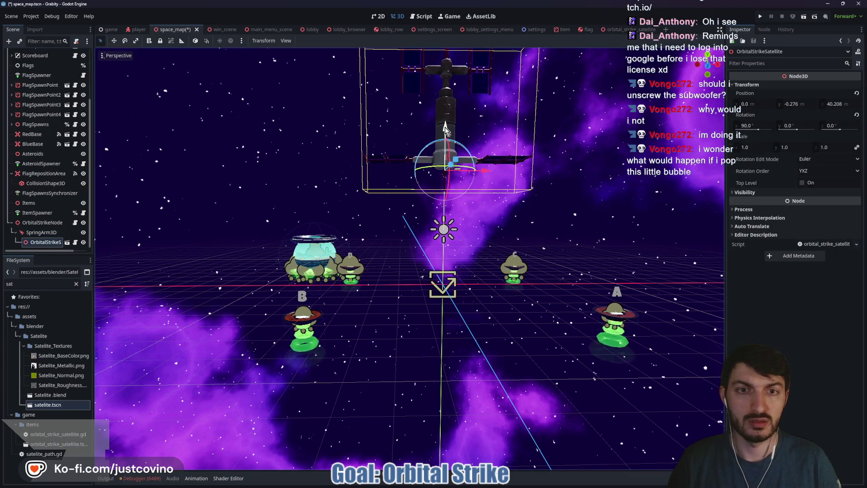
scroll(460, 138, "down", 5)
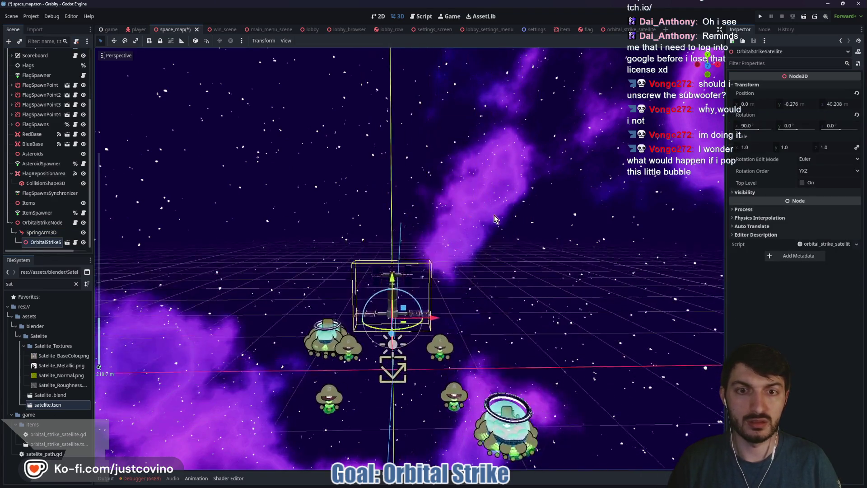
scroll(495, 219, "up", 4)
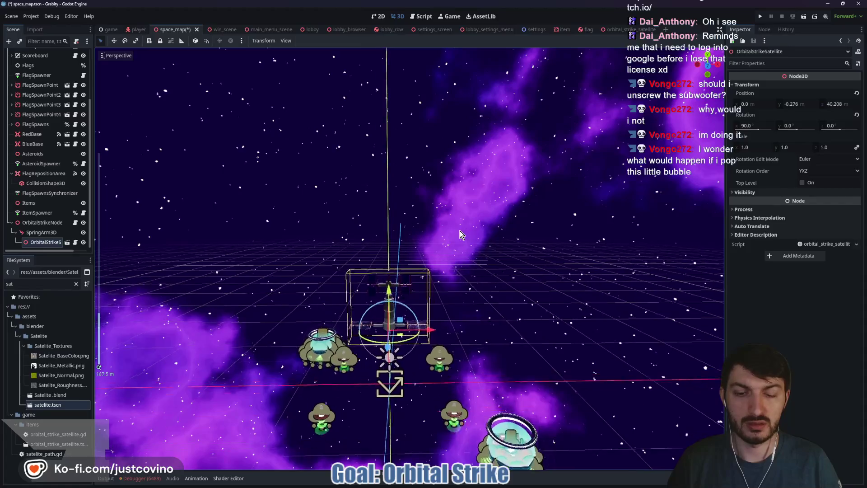
left_click(41, 232)
mouse_move(406, 379)
left_mouse_down()
mouse_move(462, 307)
mouse_move(368, 424)
left_mouse_up()
scroll(368, 424, "down", 2)
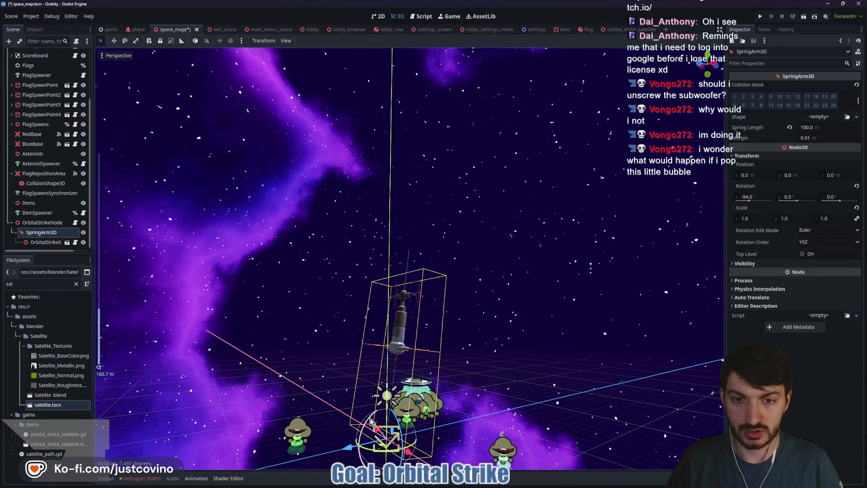
left_click(45, 242)
left_click_drag(397, 311, 427, 231)
left_click(493, 290)
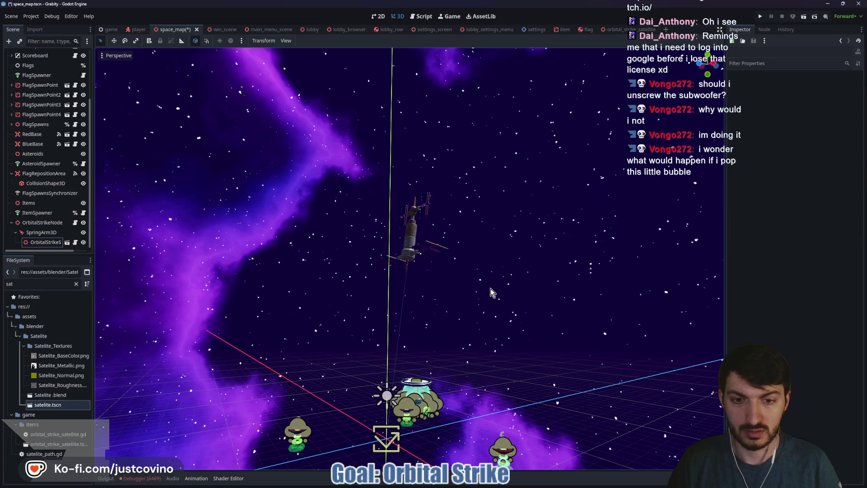
left_click_drag(490, 381, 319, 289)
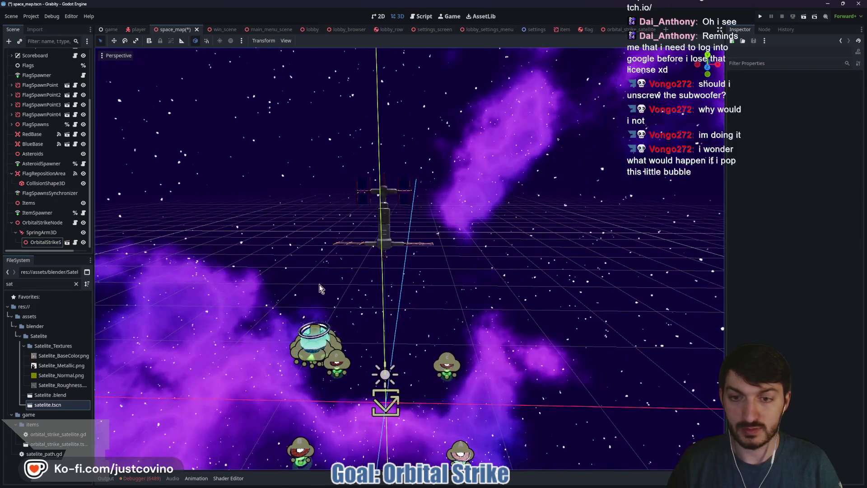
Step: Lengthen the SpringArm3D to 200 m and lift the satellite further up
left_click(41, 232)
left_click(812, 128)
type("200")
key("Return")
mouse_move(557, 194)
left_mouse_down()
mouse_move(438, 223)
mouse_move(464, 70)
left_mouse_up()
left_click(438, 223)
scroll(452, 112, "down", 5)
mouse_move(431, 149)
left_mouse_down()
mouse_move(440, 135)
mouse_move(480, 171)
left_mouse_up()
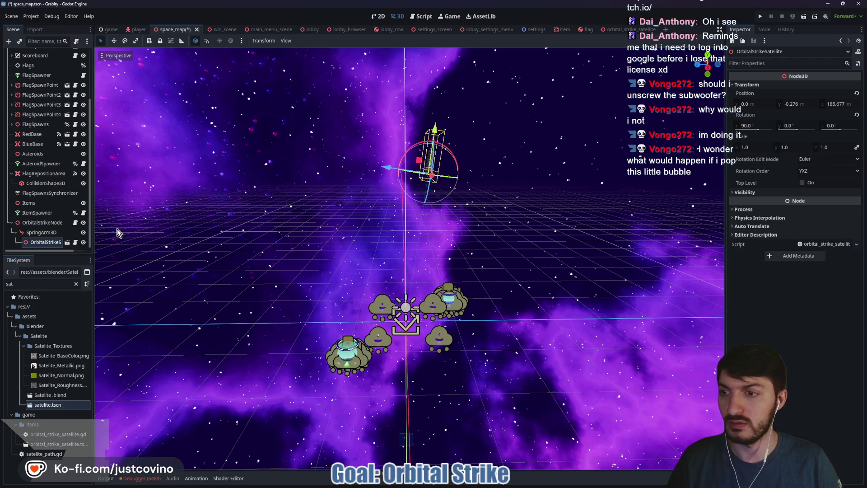
Step: Tilt the SpringArm3D to -90° on X so it points straight up, save space_map, and run it
left_click(37, 232)
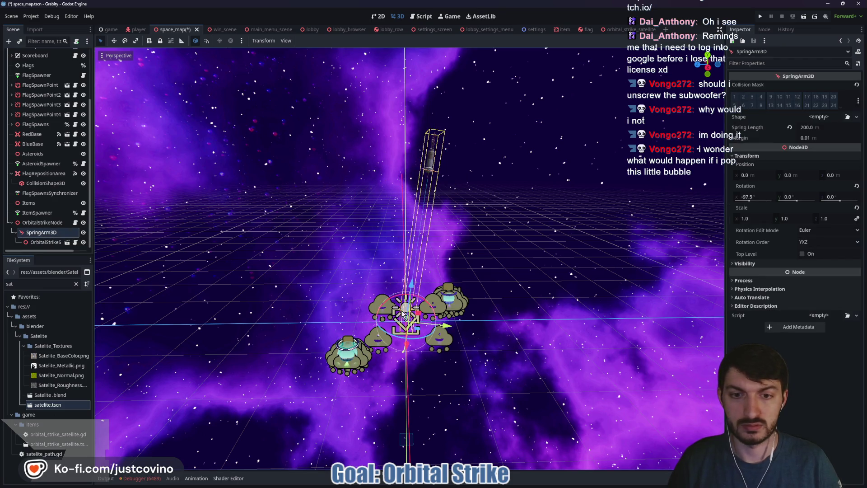
left_click_drag(397, 298, 396, 294)
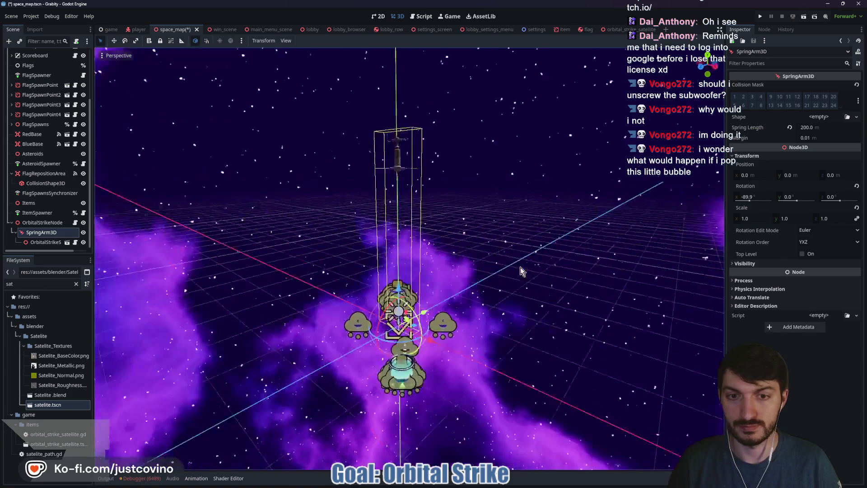
mouse_move(520, 267)
left_mouse_down()
mouse_move(501, 263)
mouse_move(528, 272)
left_mouse_up()
key("ctrl+s")
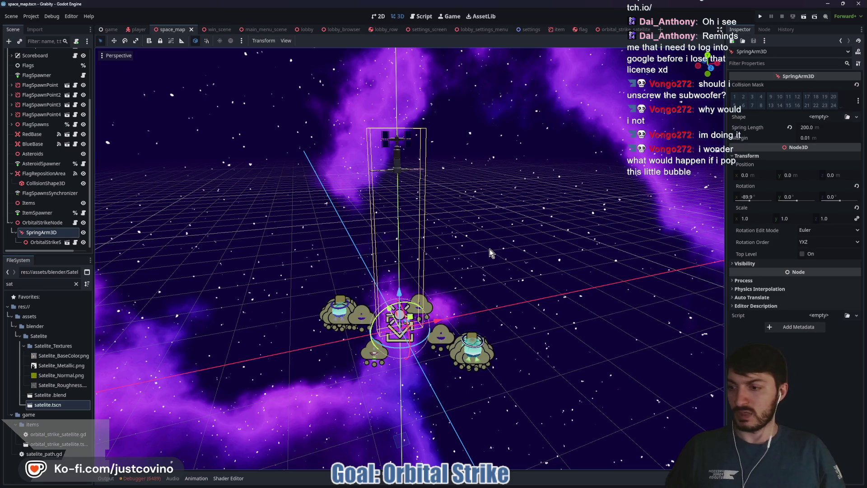
key("F5")
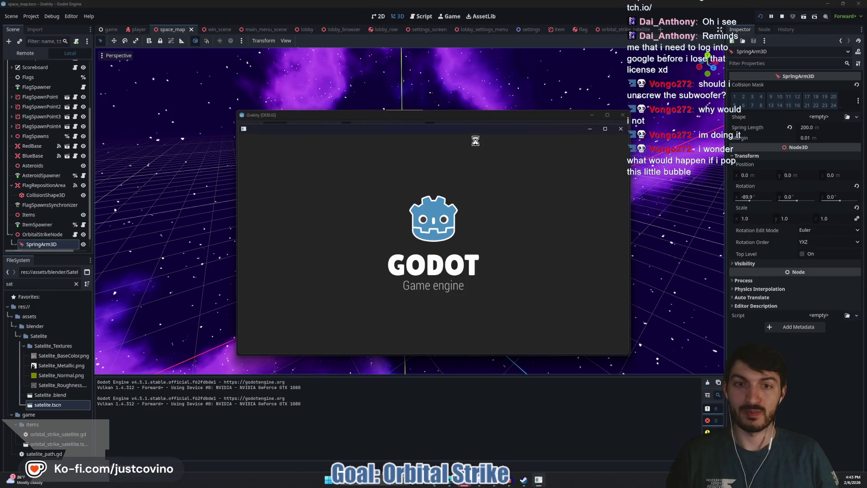
Step: Host a lobby in the first game window and join Fake Lobby 98 from the second
left_click_drag(464, 117, 261, 114)
left_click(151, 216)
left_click_drag(451, 129, 643, 103)
left_click(529, 252)
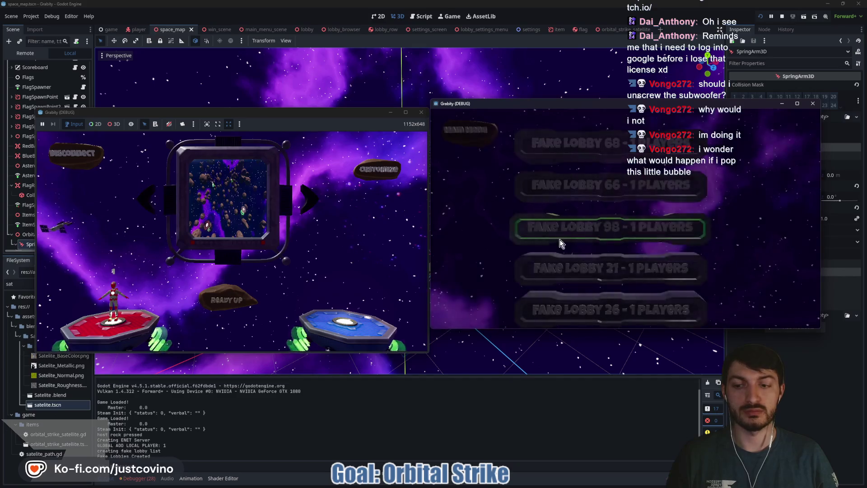
left_click(582, 242)
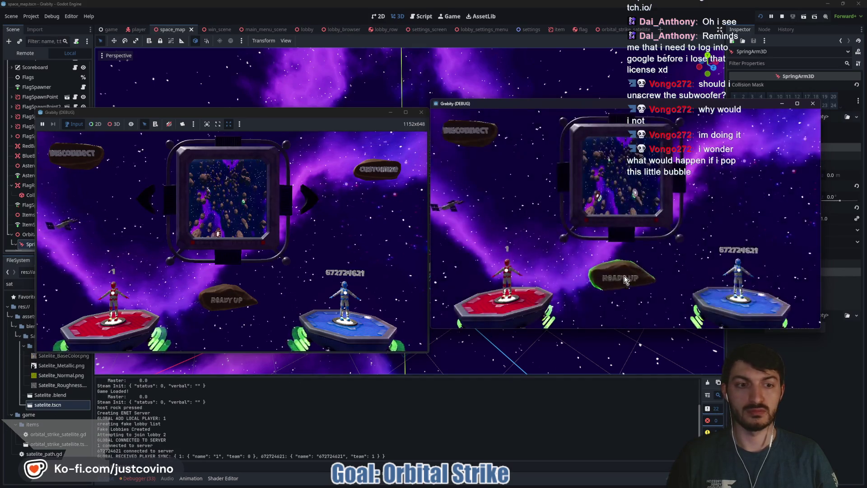
Step: Ready up, start the match, fire the orbital strike at an asteroid, then stop the game
left_click(230, 308)
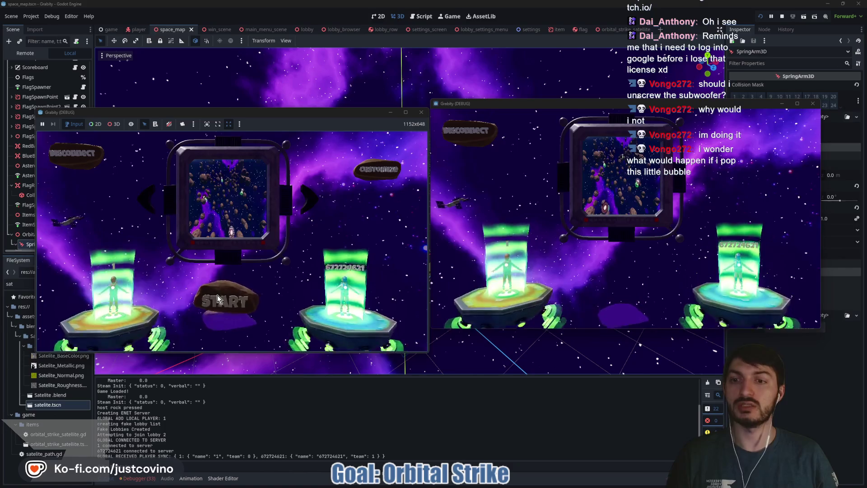
left_click(228, 303)
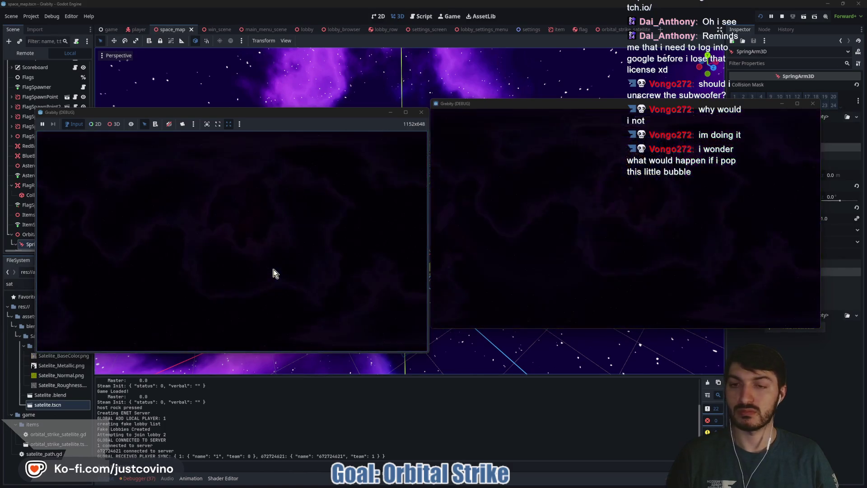
key("super")
key("super")
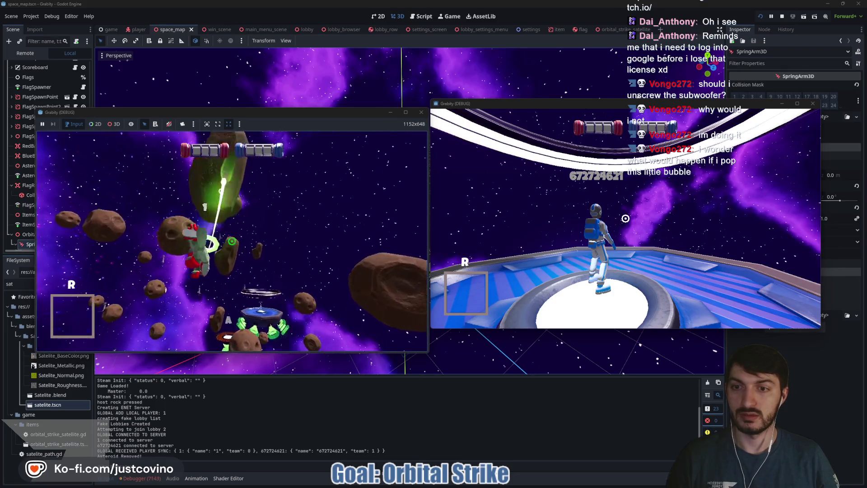
left_click(232, 241)
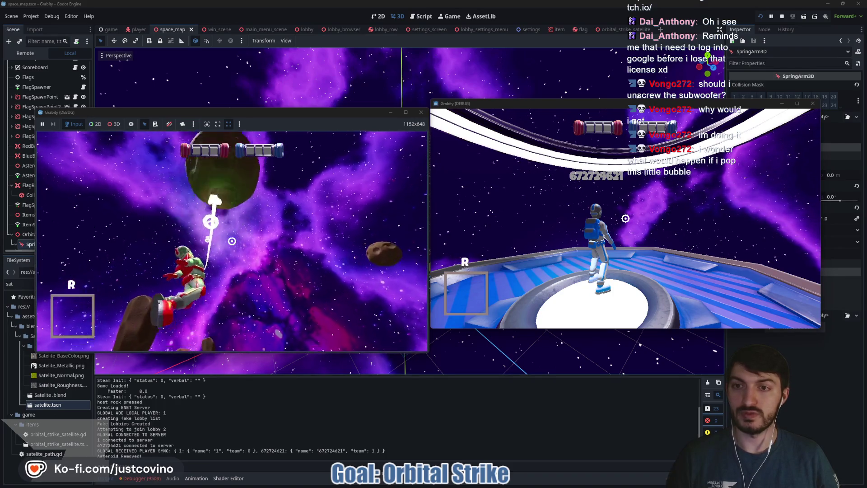
key("F8")
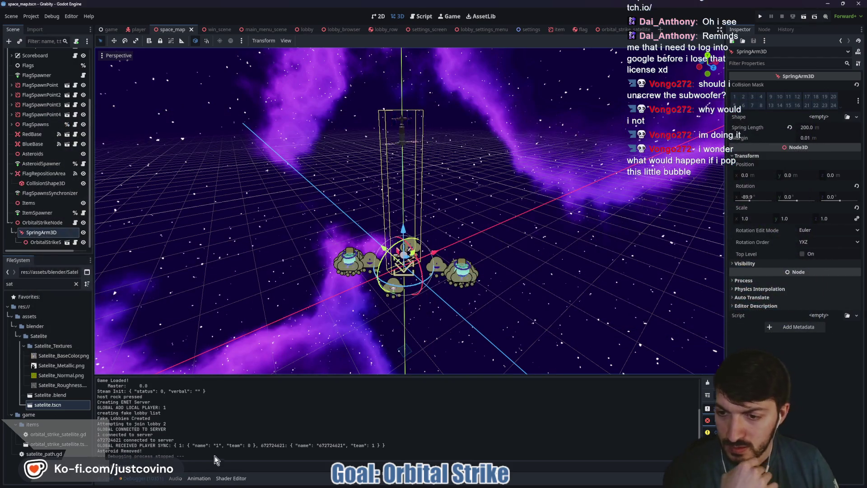
left_click(143, 478)
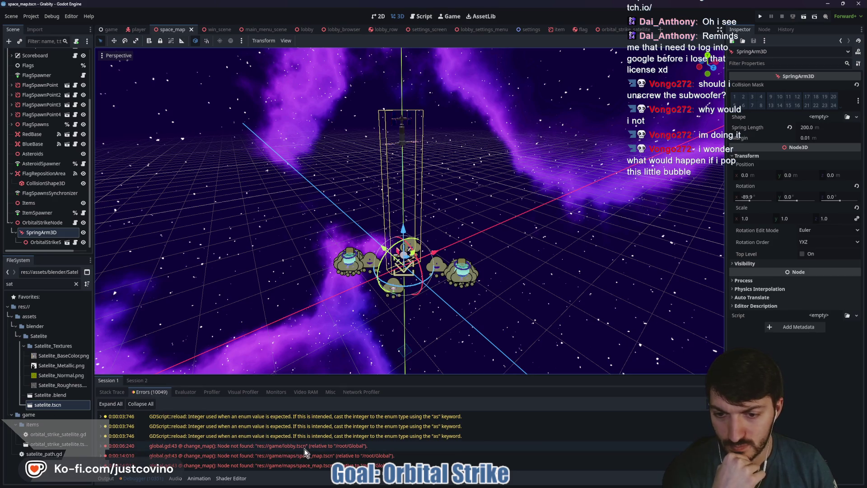
mouse_move(305, 450)
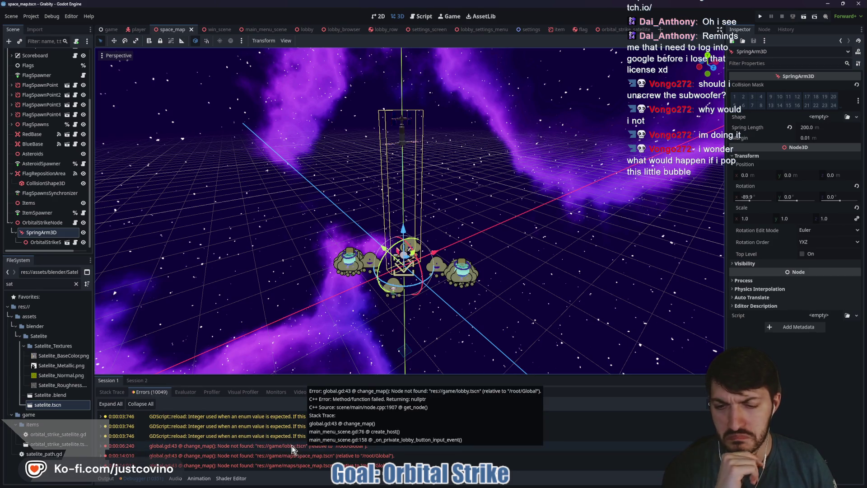
left_click_drag(440, 377, 440, 149)
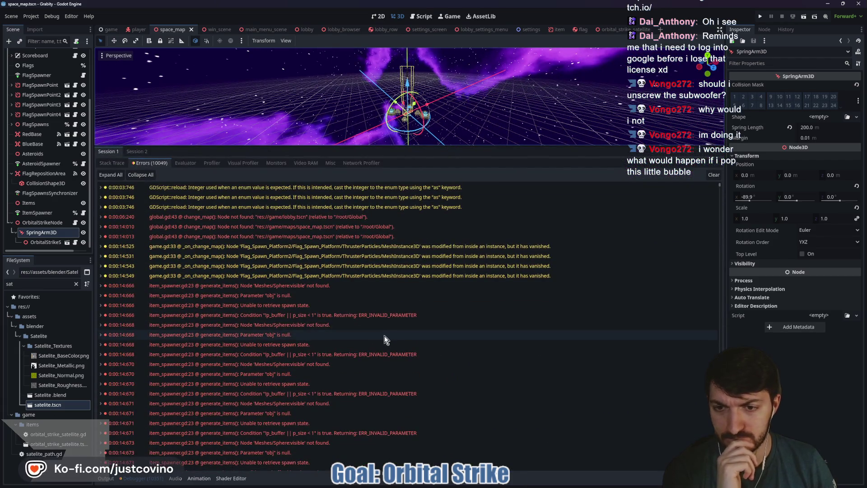
left_click(332, 288)
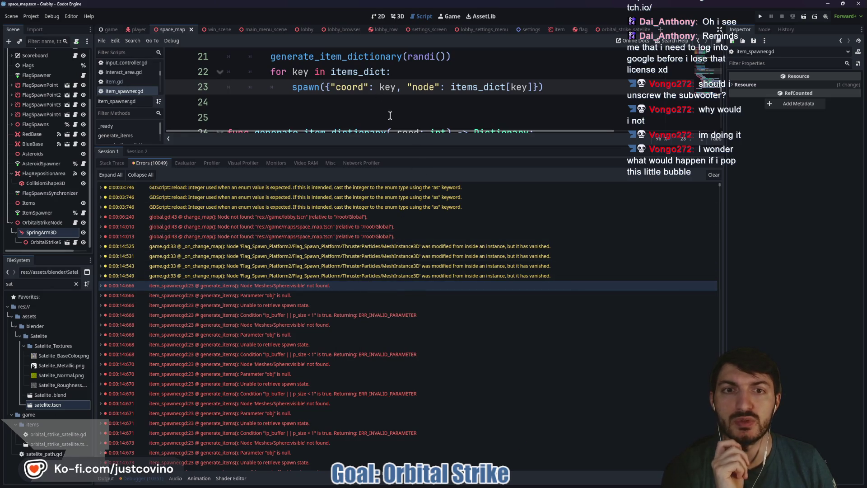
left_click_drag(427, 144, 426, 300)
scroll(406, 189, "up", 2)
scroll(409, 178, "down", 2)
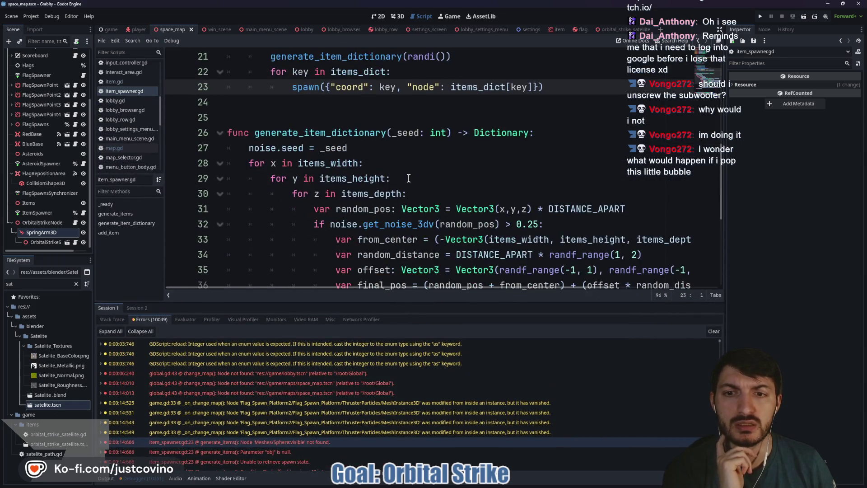
scroll(408, 178, "up", 6)
scroll(384, 185, "down", 3)
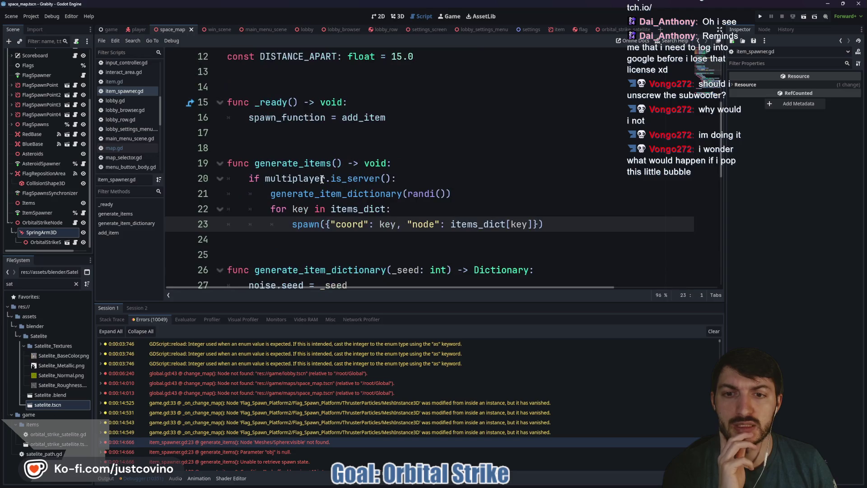
double_click(348, 193)
scroll(420, 195, "down", 3)
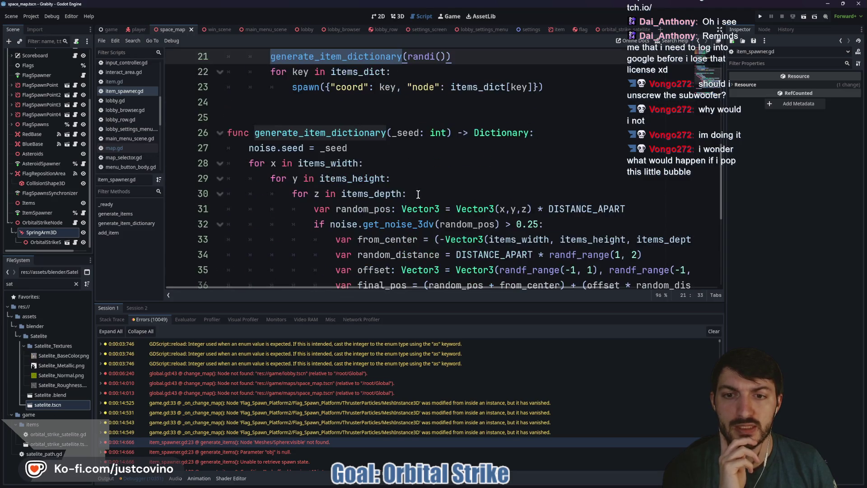
scroll(279, 154, "down", 3)
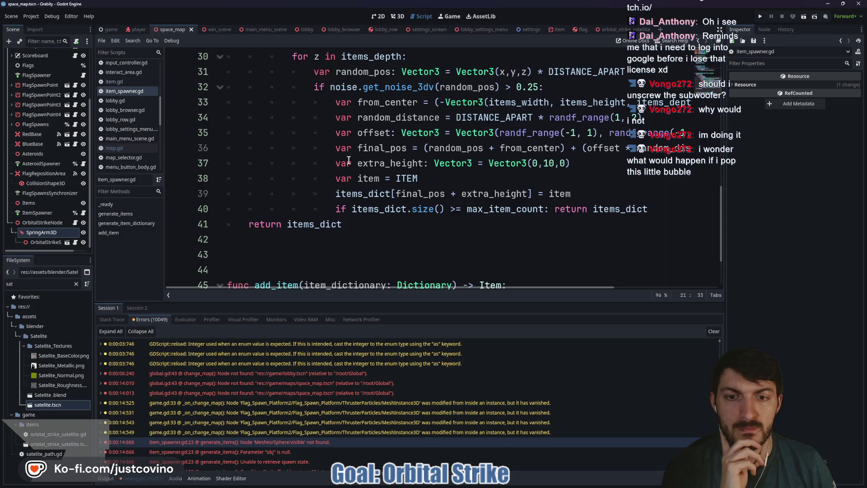
scroll(426, 205, "down", 2)
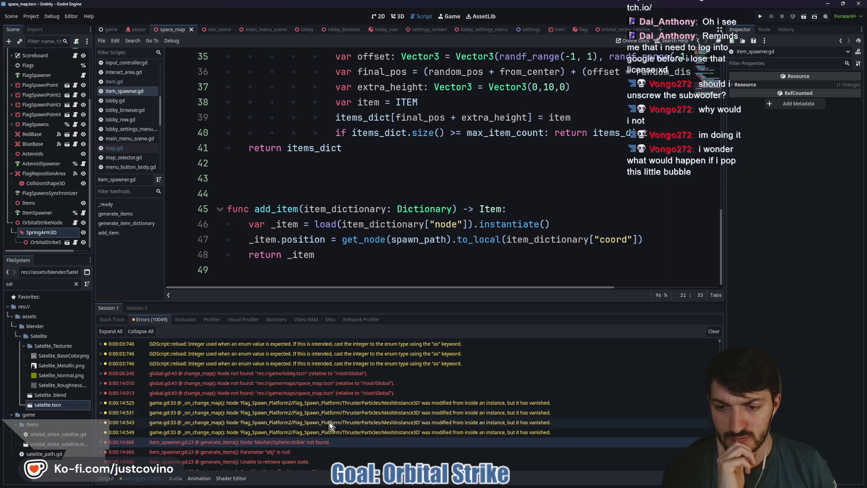
mouse_move(332, 443)
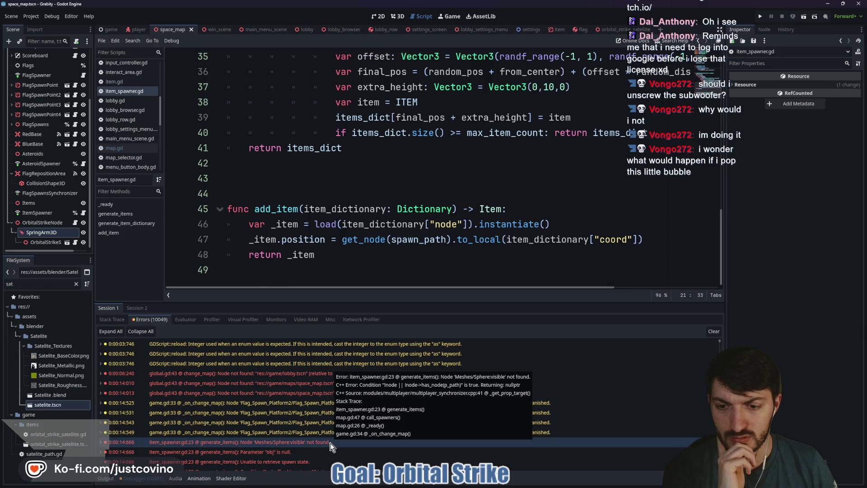
scroll(320, 447, "down", 1)
scroll(327, 440, "down", 1)
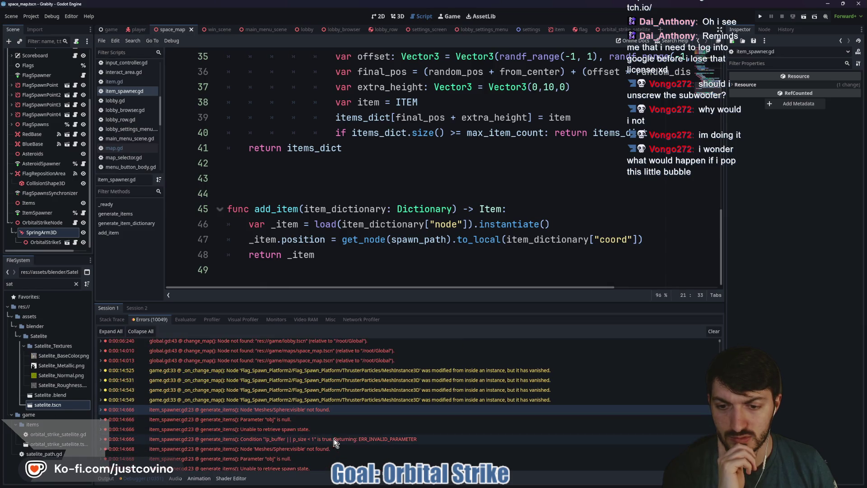
scroll(351, 438, "down", 2)
left_click(357, 416)
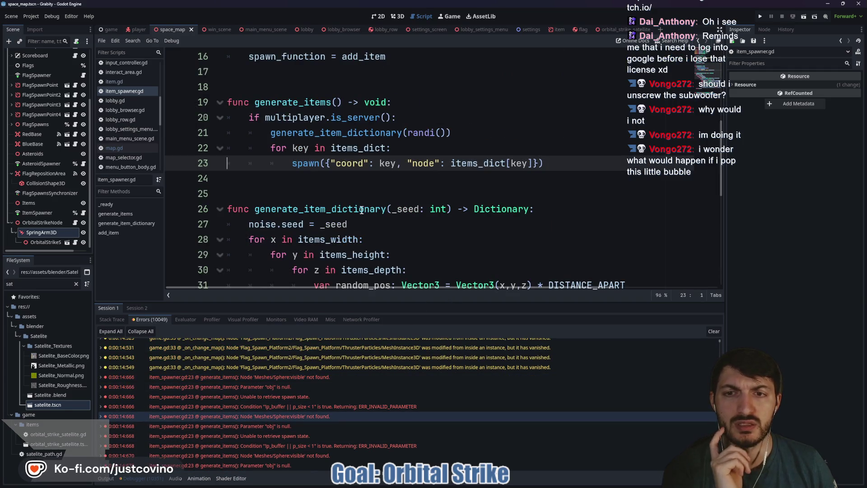
scroll(362, 213, "up", 4)
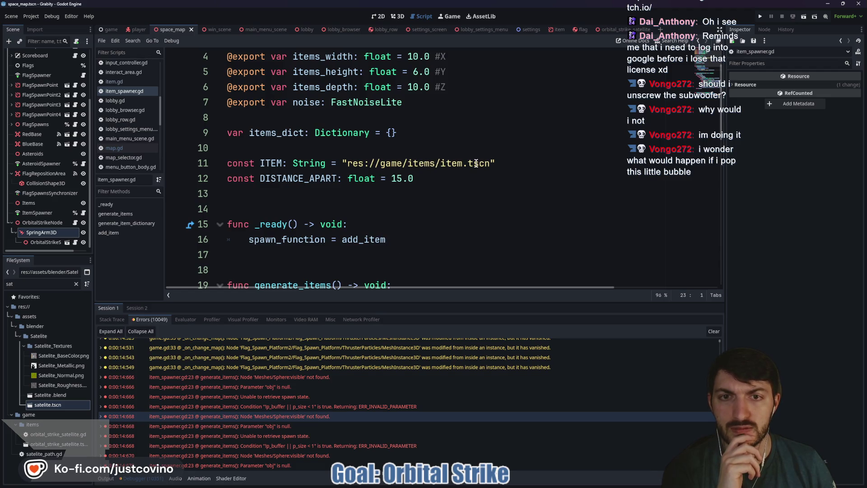
scroll(465, 171, "up", 1)
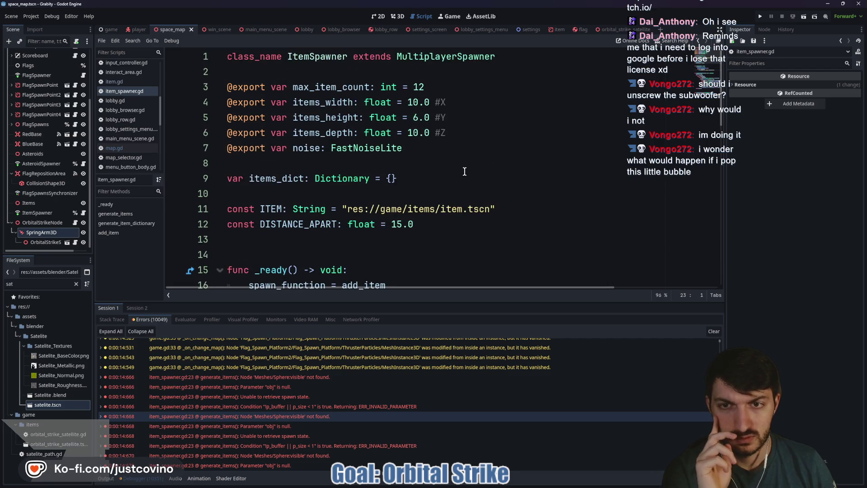
scroll(457, 172, "down", 5)
scroll(457, 172, "up", 3)
scroll(457, 172, "down", 4)
scroll(458, 172, "down", 2)
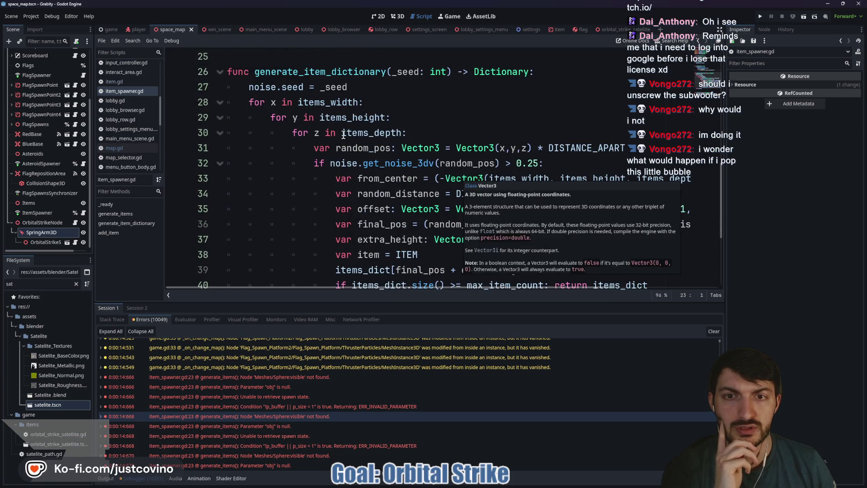
scroll(442, 133, "down", 1)
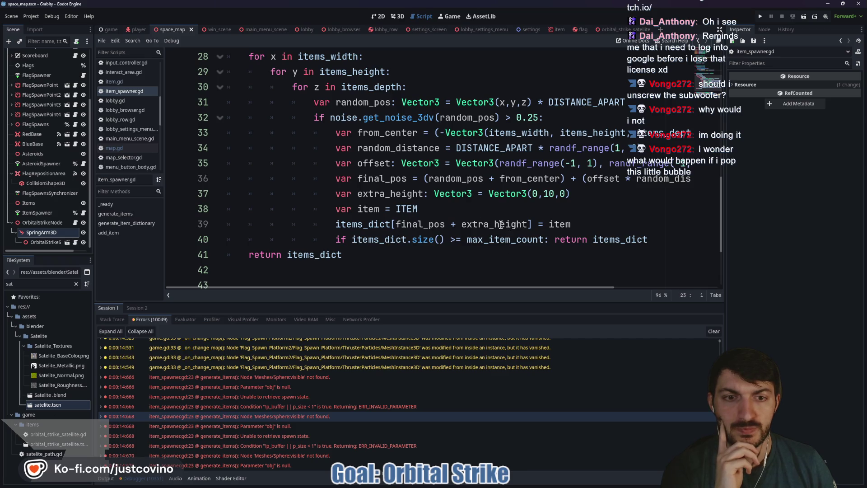
double_click(405, 209)
scroll(460, 232, "up", 6)
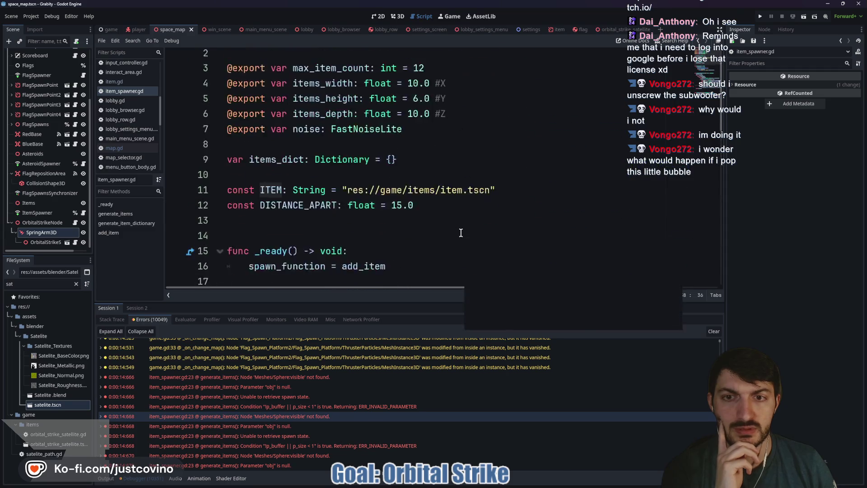
scroll(460, 232, "down", 8)
scroll(479, 168, "down", 3)
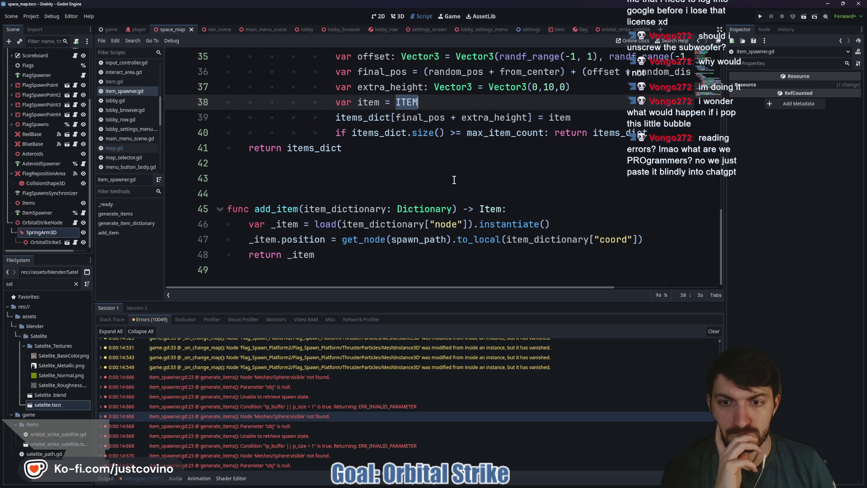
Step: Open the item scene and browse item.gd around set_item's random item selection line
left_click(553, 30)
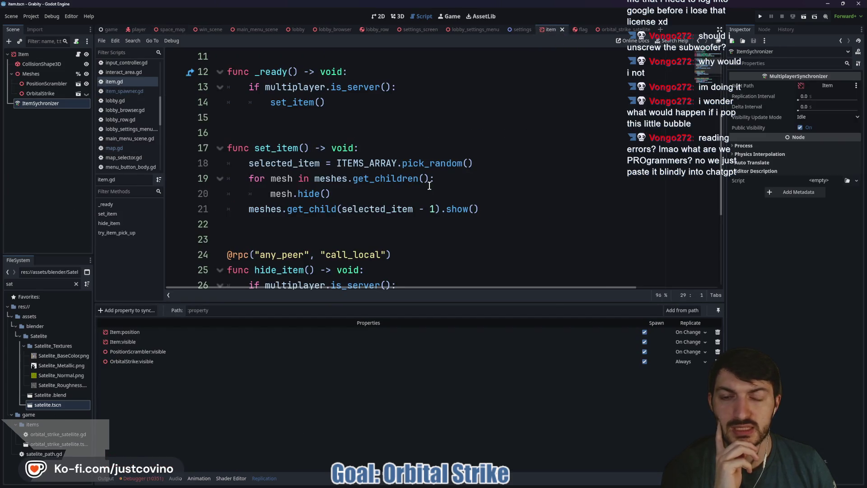
left_click(369, 163)
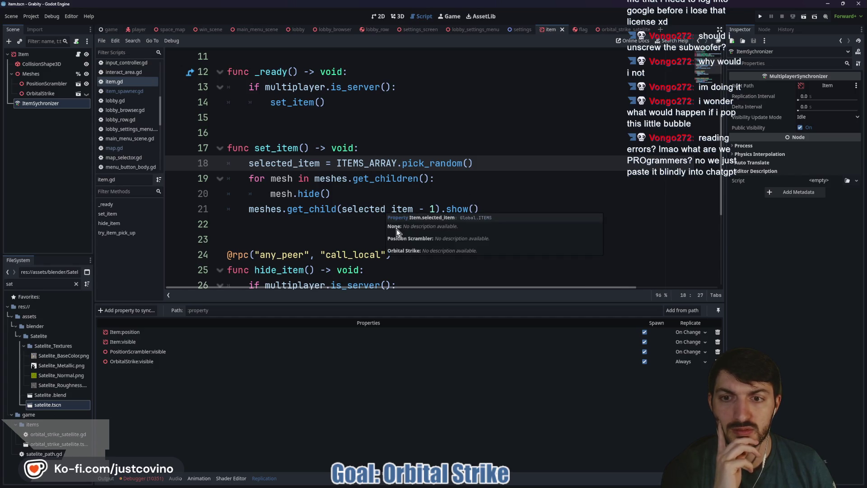
scroll(393, 210, "up", 3)
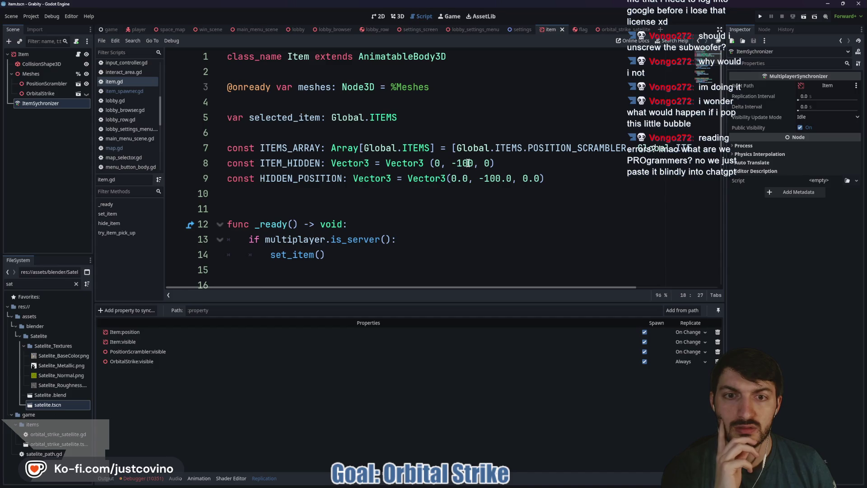
scroll(536, 150, "right", 4)
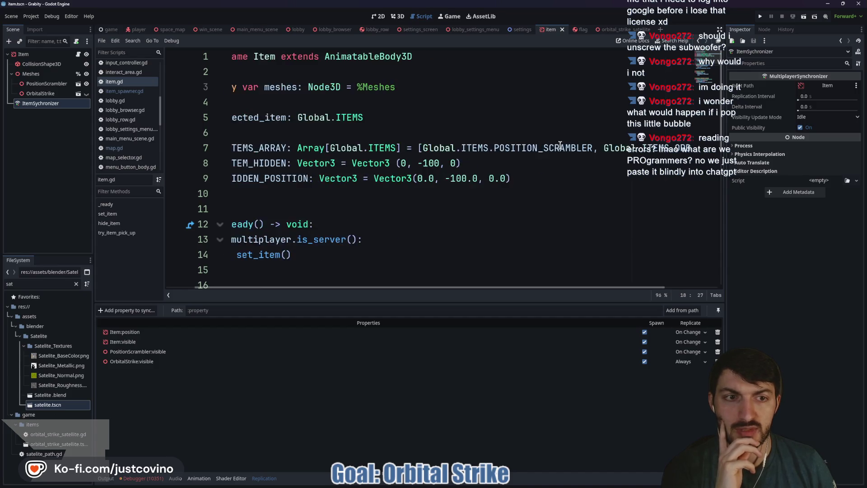
scroll(576, 152, "left", 4)
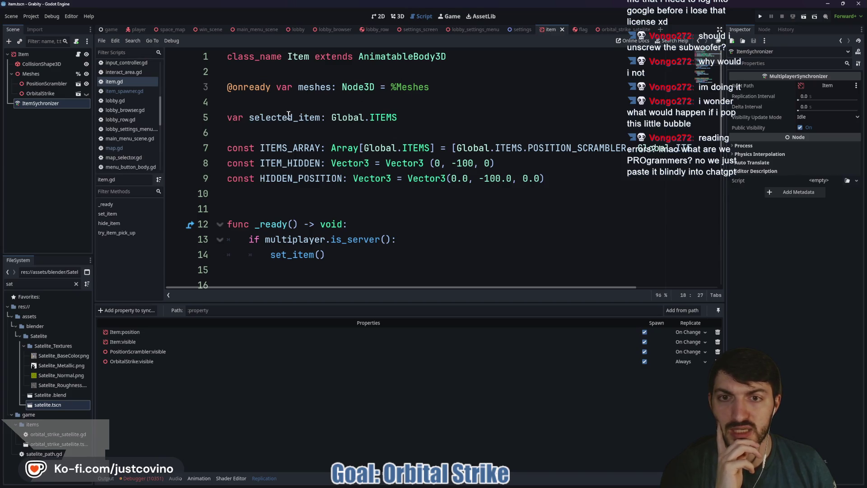
scroll(387, 124, "down", 7)
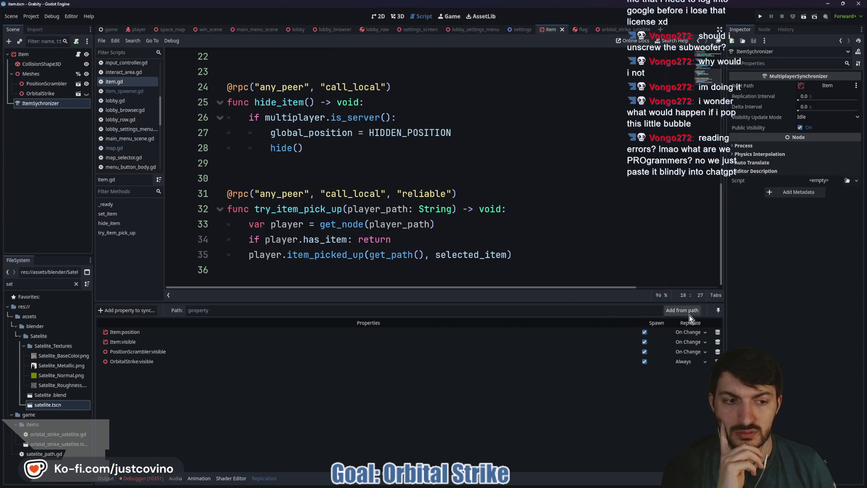
Step: Remove Item:visible from the ItemSynchronizer and re-add Item > visible at the end of the list
left_click(166, 347)
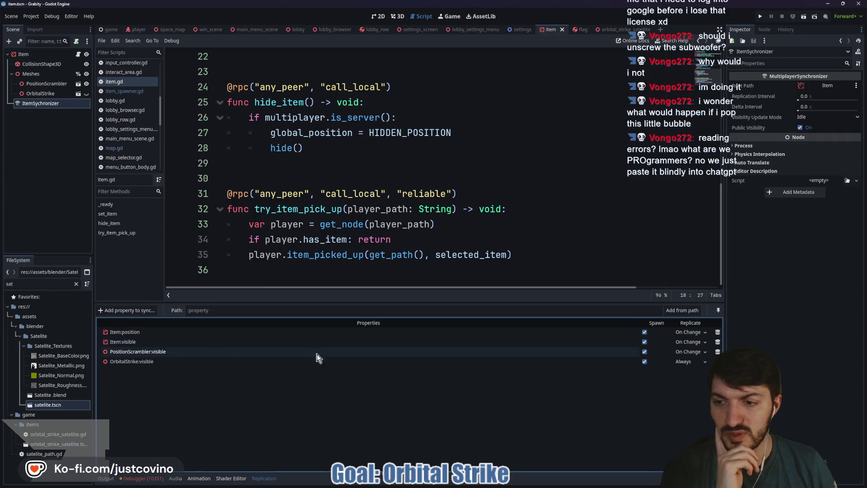
left_click(716, 342)
left_click(415, 254)
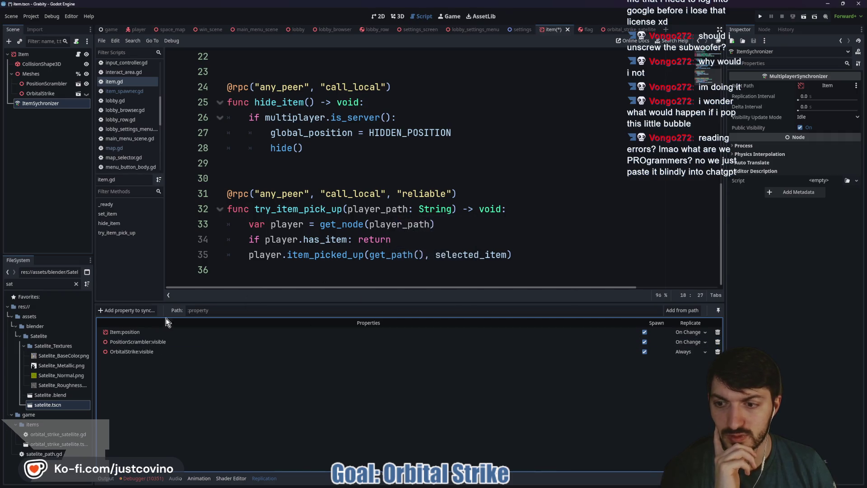
left_click(135, 310)
left_click(396, 146)
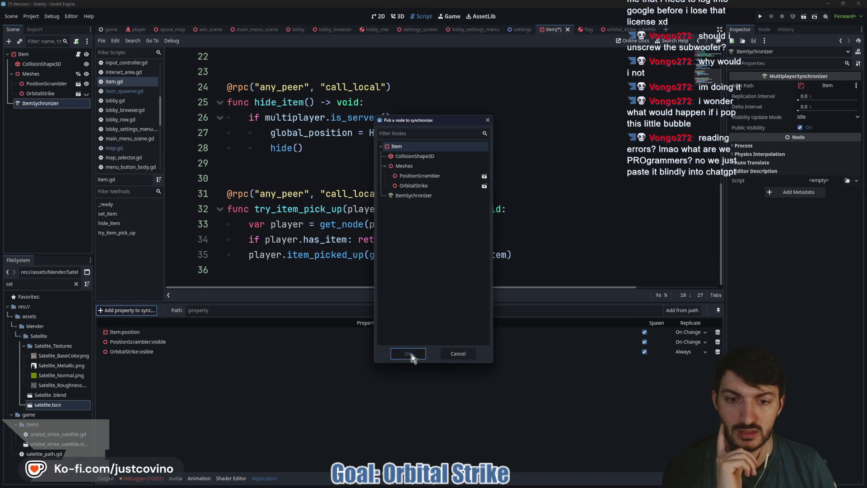
left_click(410, 355)
type("visible")
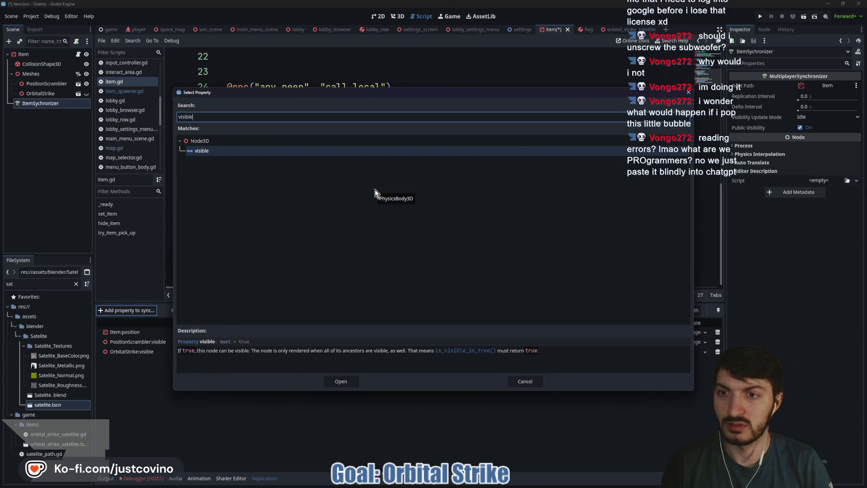
left_click(339, 381)
Step: Save the item scene and its script
left_click(275, 363)
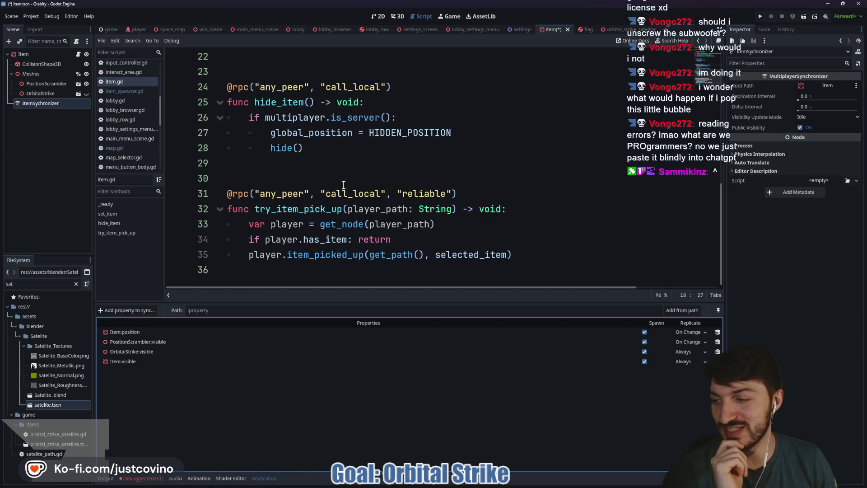
left_click(305, 172)
key("ctrl+s")
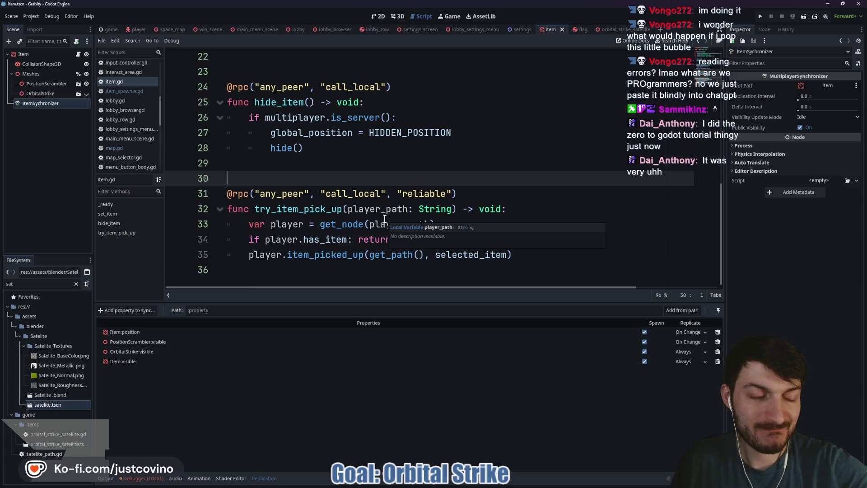
Step: Give the code editor more vertical room and review item.gd's _ready and hide_item code
left_click(293, 190)
scroll(360, 204, "up", 6)
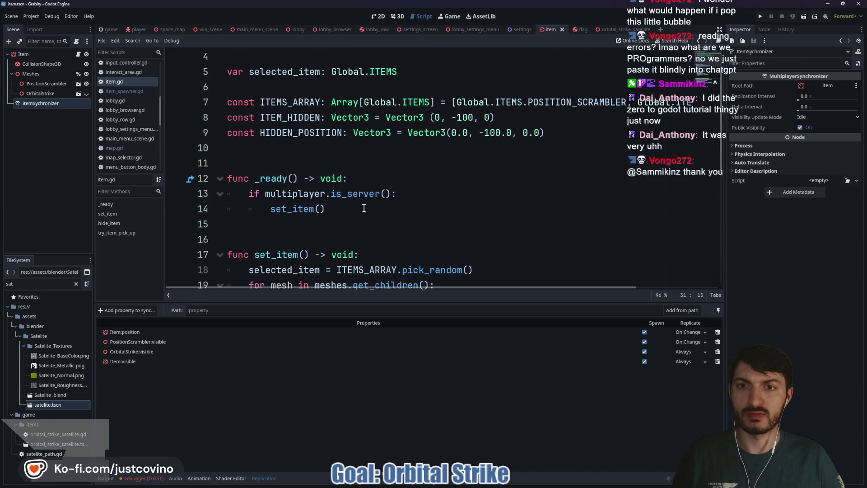
left_click_drag(313, 302, 309, 434)
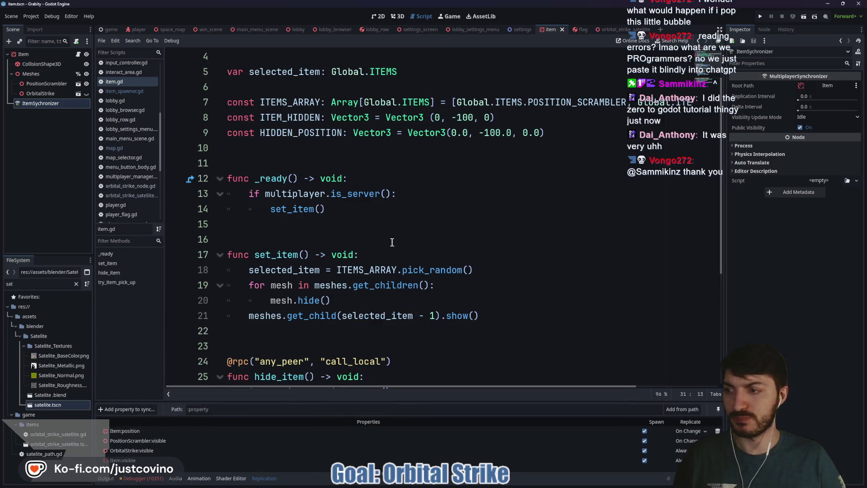
left_click(325, 236)
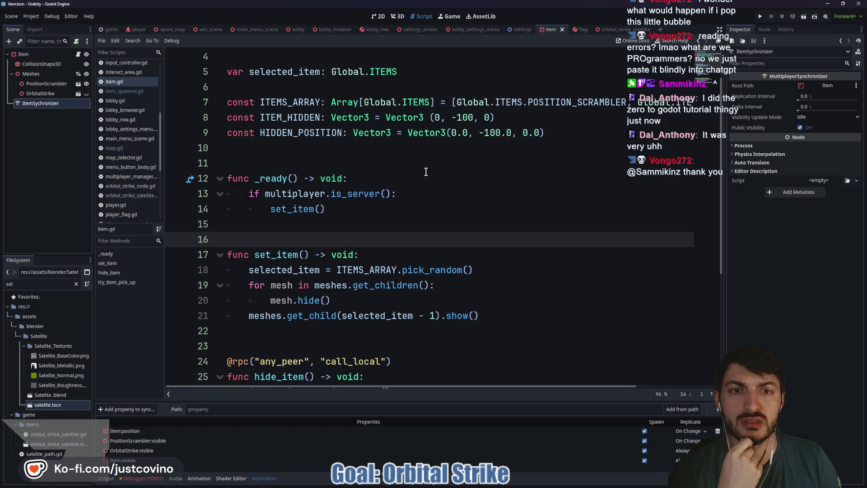
Step: Select OrbitalStrike and search all project files for 'sphere', finding 0 matches, then close the results
left_click(45, 94)
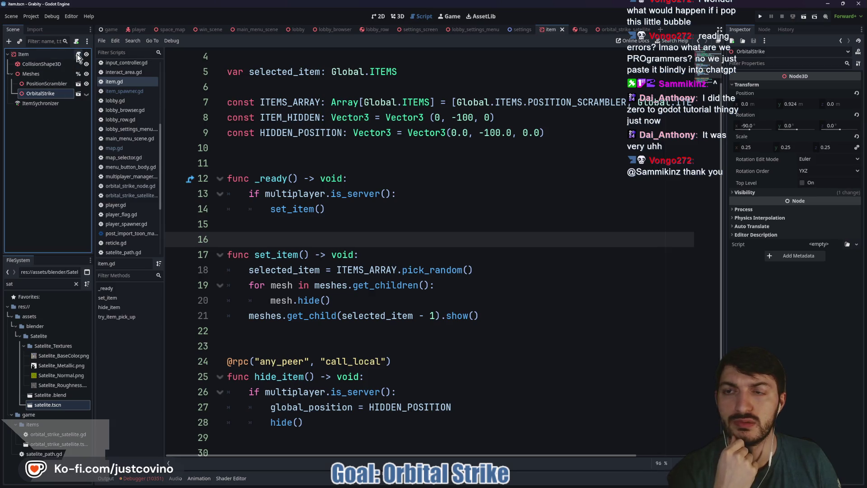
left_click(393, 149)
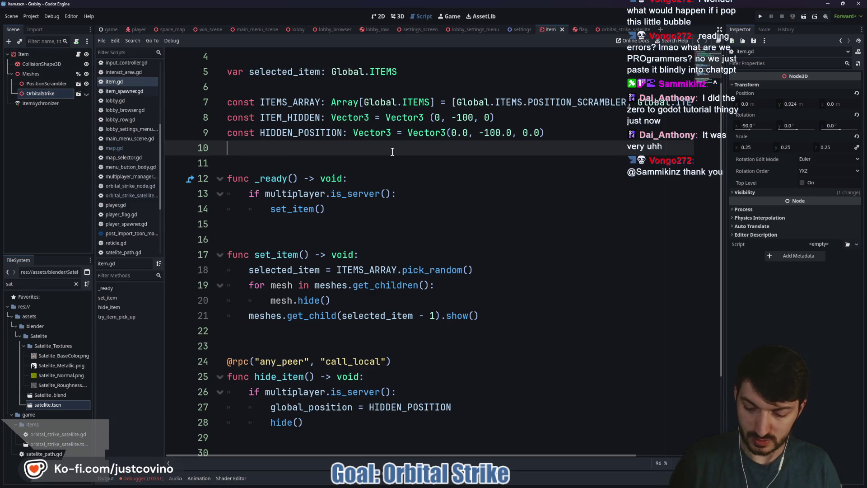
key("ctrl+shift+f")
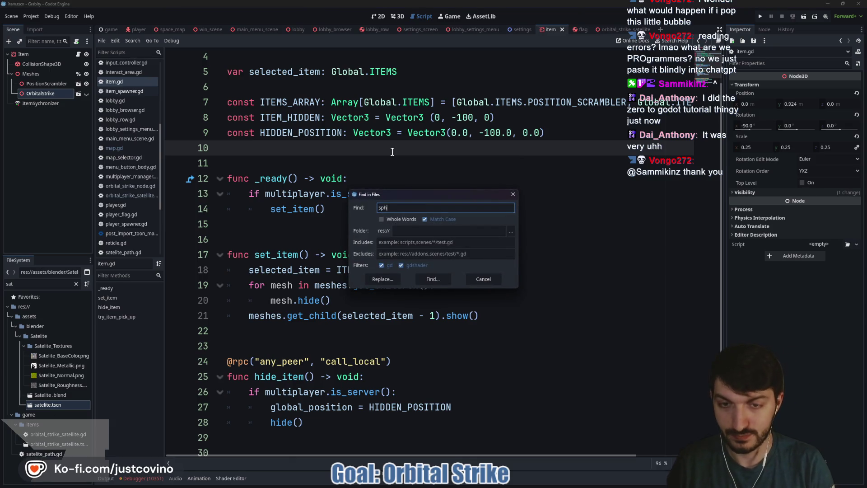
left_click(429, 282)
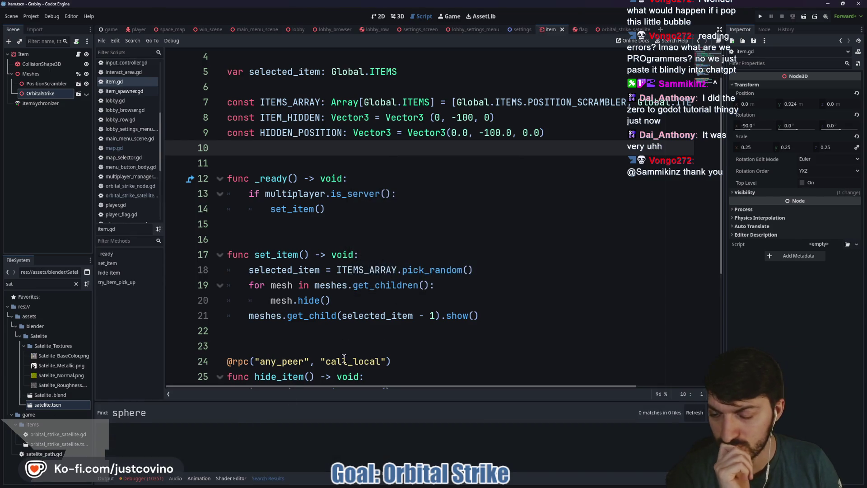
left_click(368, 216)
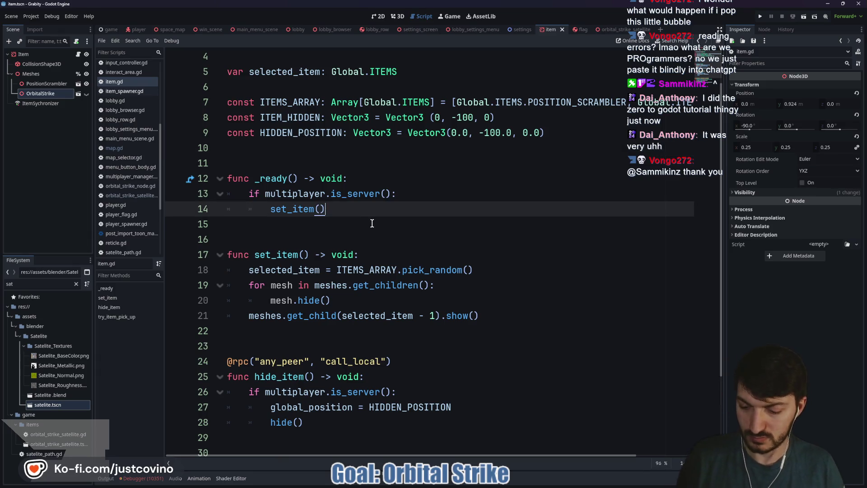
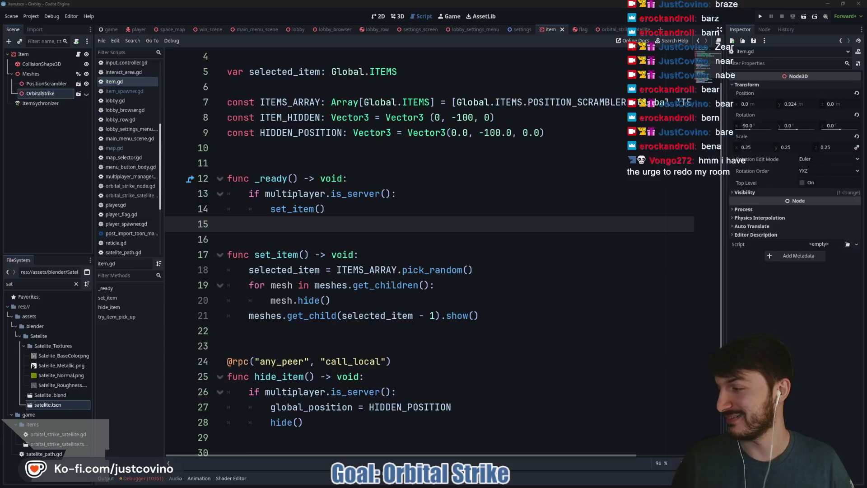
Step: Show the debugger's Errors list below item.gd's set_item code and outline the relevant code
left_click(305, 236)
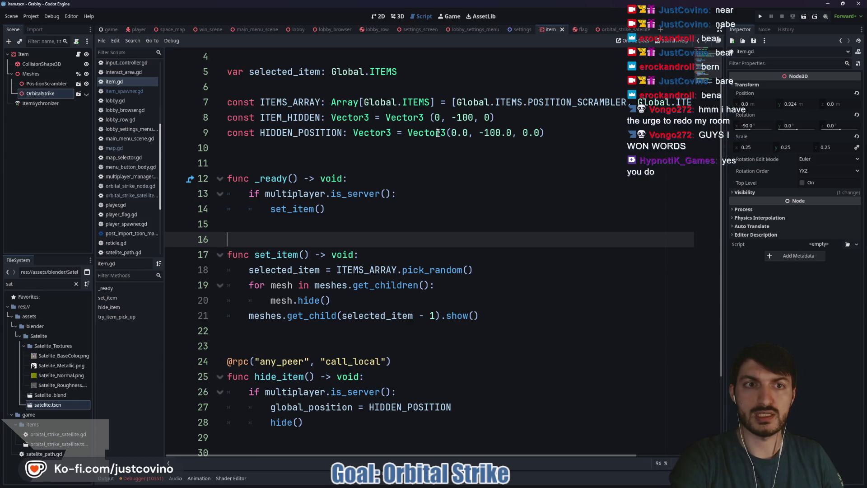
scroll(392, 199, "down", 1)
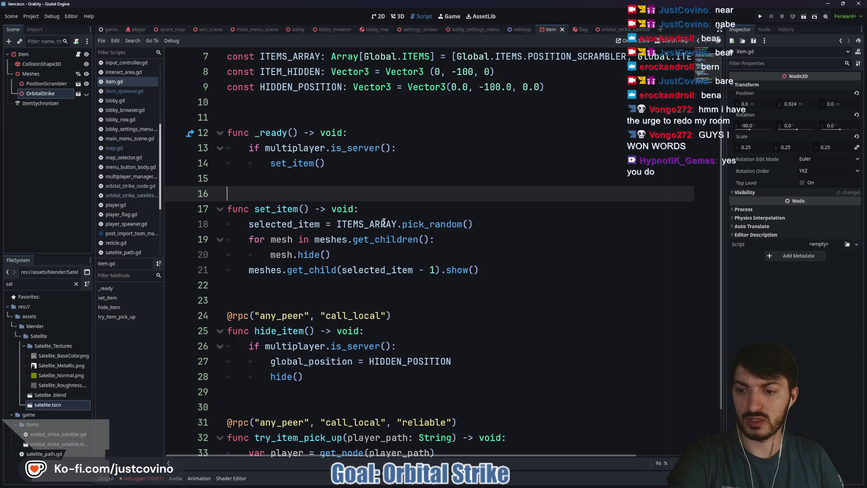
left_click(140, 478)
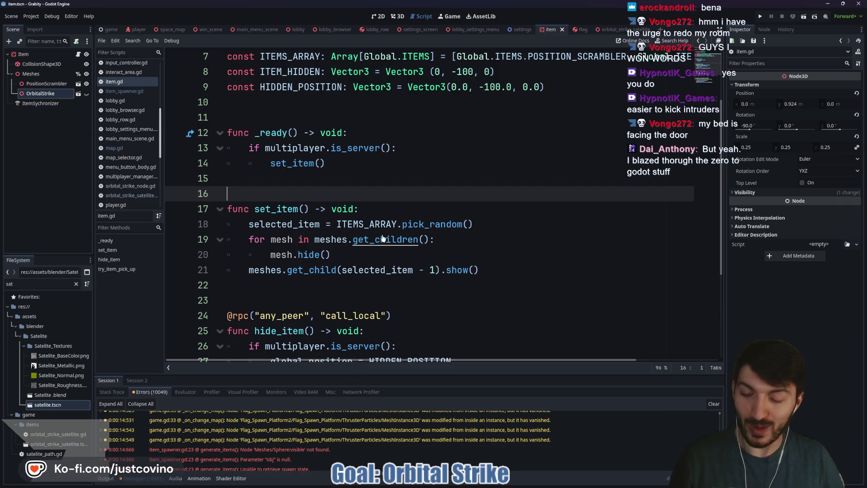
mouse_move(266, 125)
left_mouse_down()
mouse_move(436, 265)
mouse_move(517, 318)
left_mouse_up()
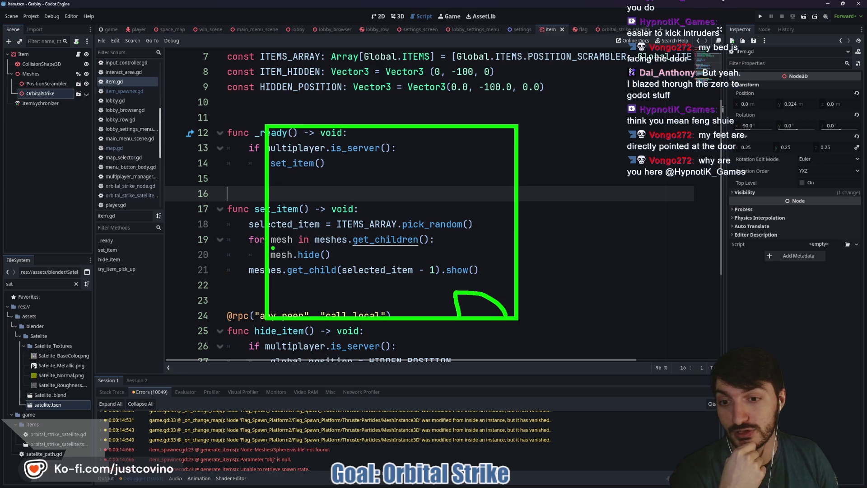
mouse_move(328, 127)
left_mouse_down()
mouse_move(328, 203)
mouse_move(269, 197)
left_mouse_up()
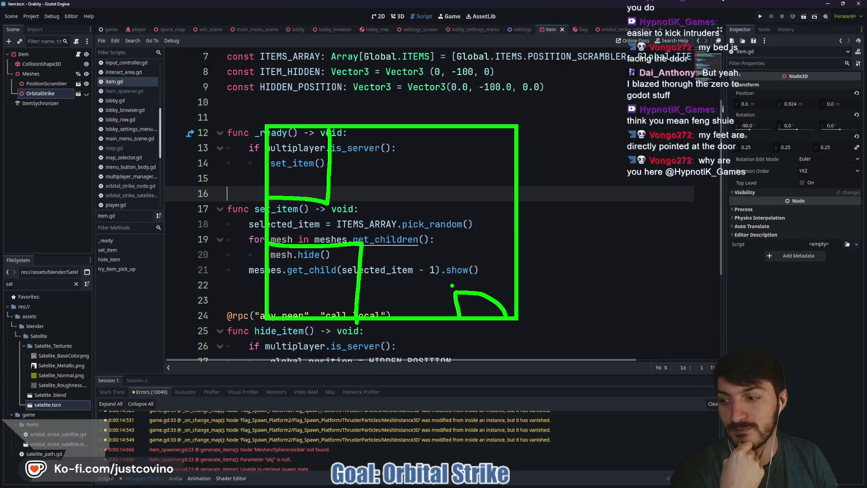
left_click_drag(456, 285, 389, 152)
mouse_move(490, 287)
left_mouse_down()
mouse_move(449, 153)
mouse_move(504, 241)
mouse_move(490, 140)
mouse_move(442, 150)
left_mouse_up()
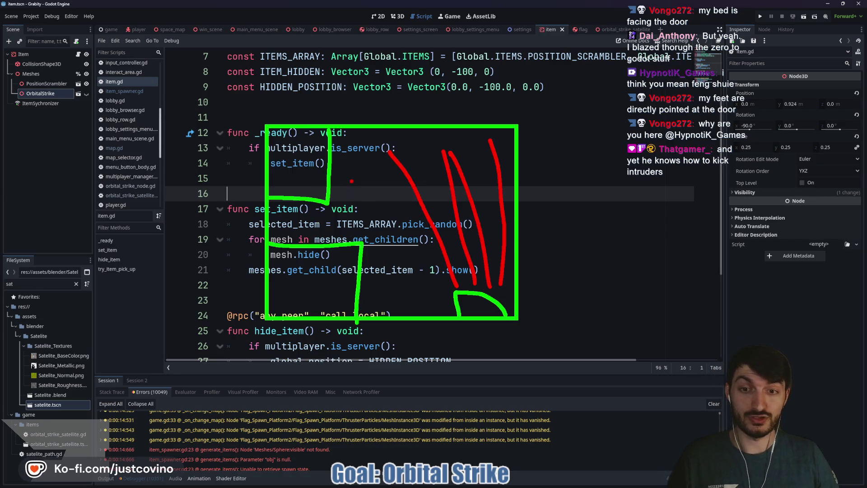
left_click_drag(364, 179, 386, 156)
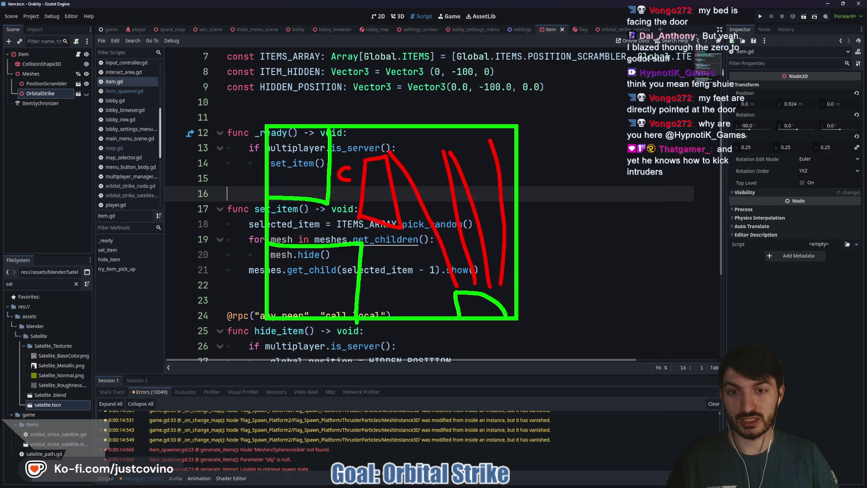
left_click_drag(338, 198, 354, 218)
mouse_move(336, 200)
left_mouse_down()
mouse_move(322, 212)
mouse_move(361, 182)
mouse_move(342, 145)
mouse_move(361, 143)
left_mouse_up()
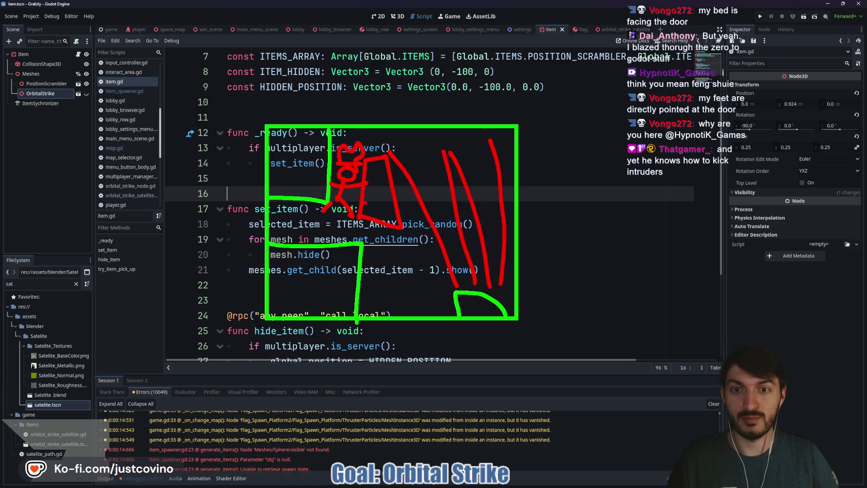
key("shift+F9")
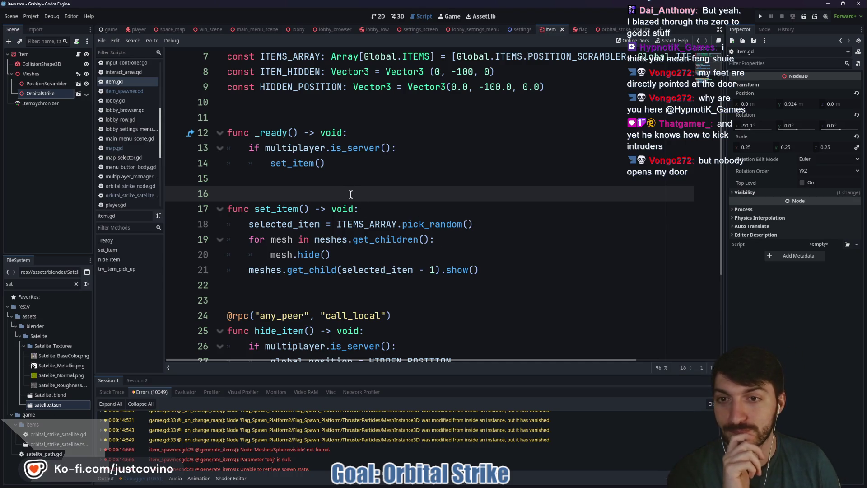
Step: Enlarge the error list and open item_spawner.gd from a Sphere:visible not-found error
scroll(351, 194, "down", 2)
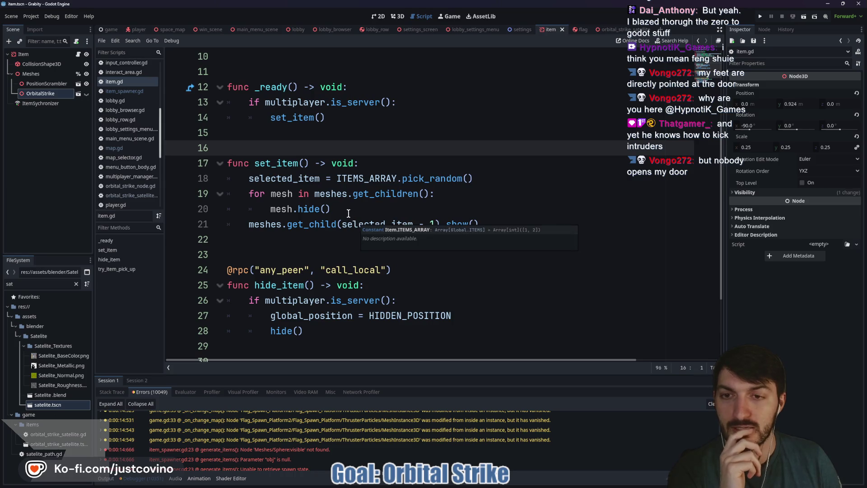
scroll(327, 205, "down", 2)
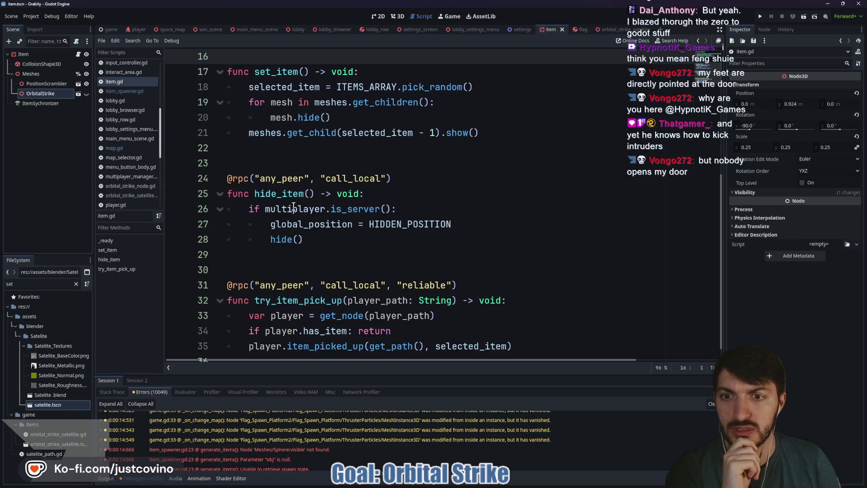
scroll(324, 176, "up", 2)
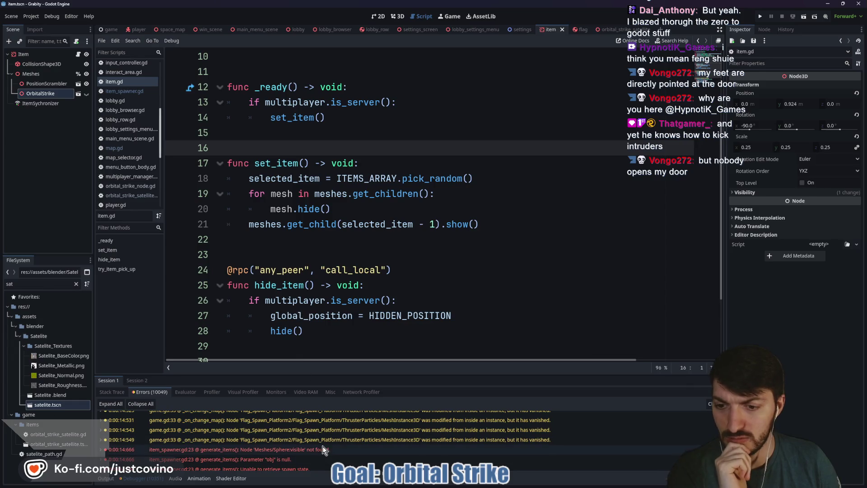
left_click_drag(430, 374, 430, 206)
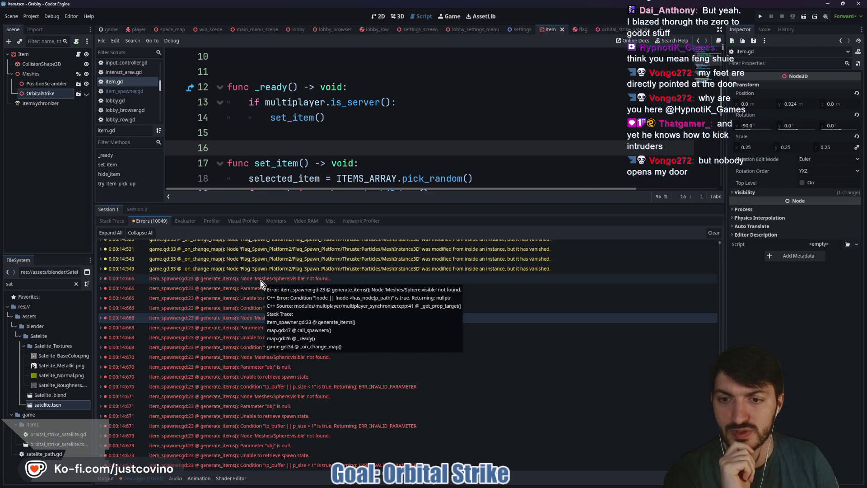
left_click(261, 279)
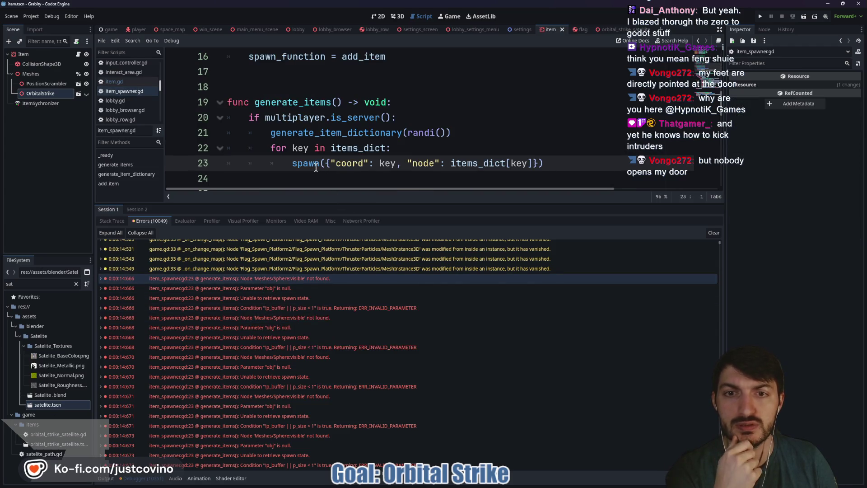
Step: Highlight the uses of items_dict and inspect the ITEM constant's item.tscn path
double_click(347, 149)
scroll(401, 167, "down", 3)
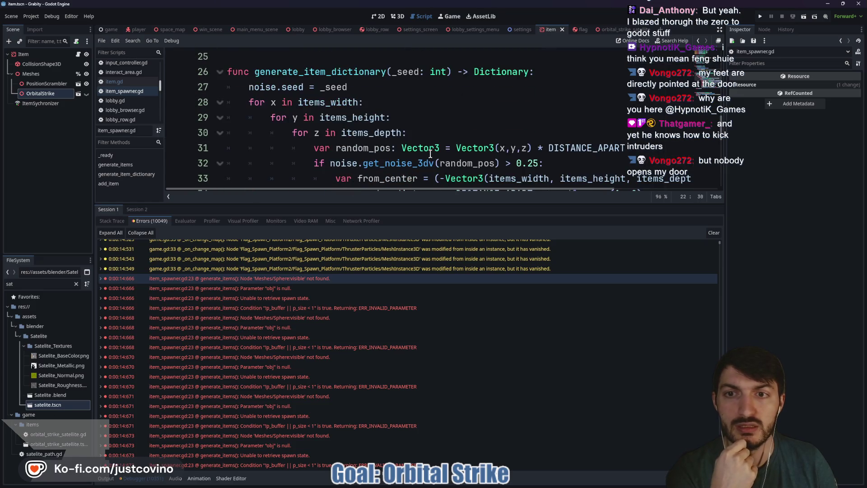
scroll(426, 145, "down", 5)
scroll(428, 115, "up", 1)
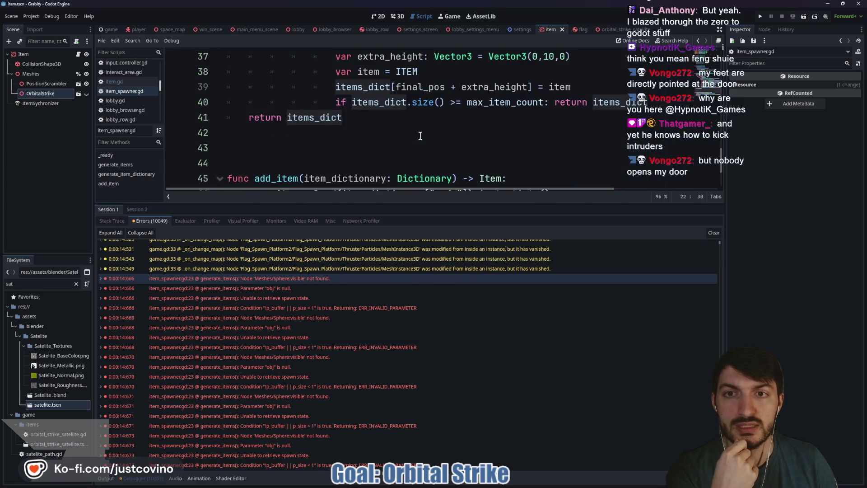
scroll(420, 127, "up", 2)
left_click(408, 163)
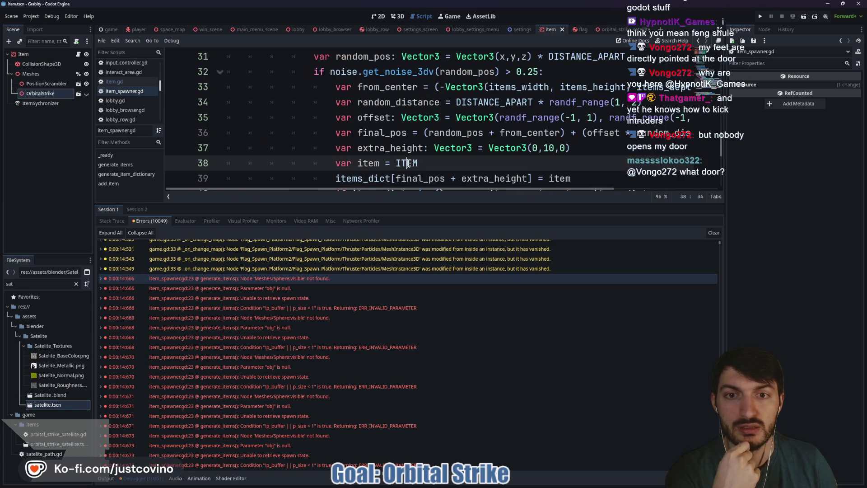
scroll(406, 136, "up", 9)
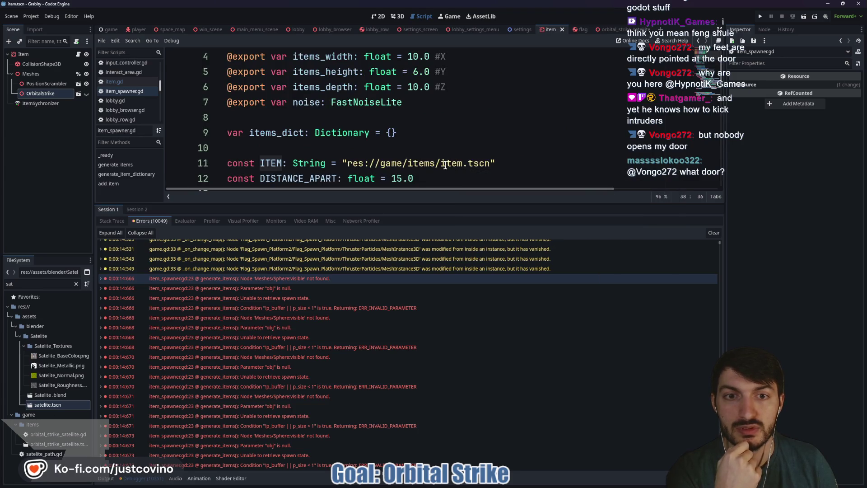
double_click(445, 163)
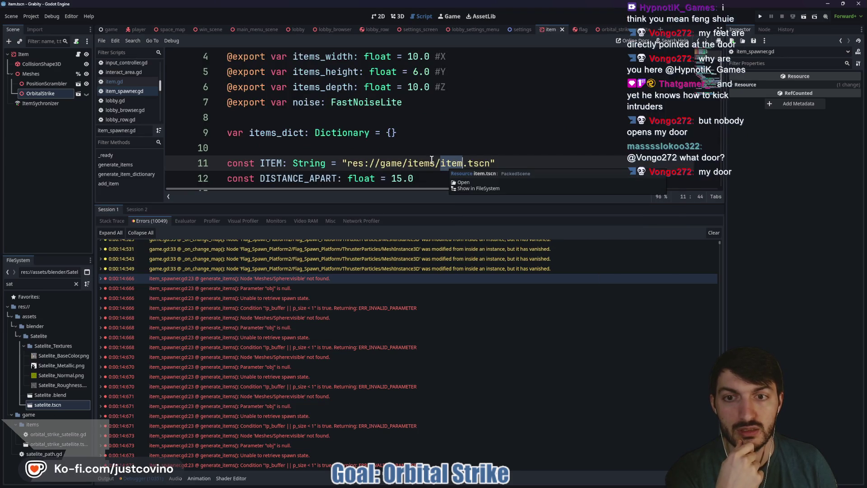
Step: Shrink the error panel, check ITEM on line 38, and select the path's ending
left_click_drag(431, 204, 428, 376)
scroll(439, 214, "down", 4)
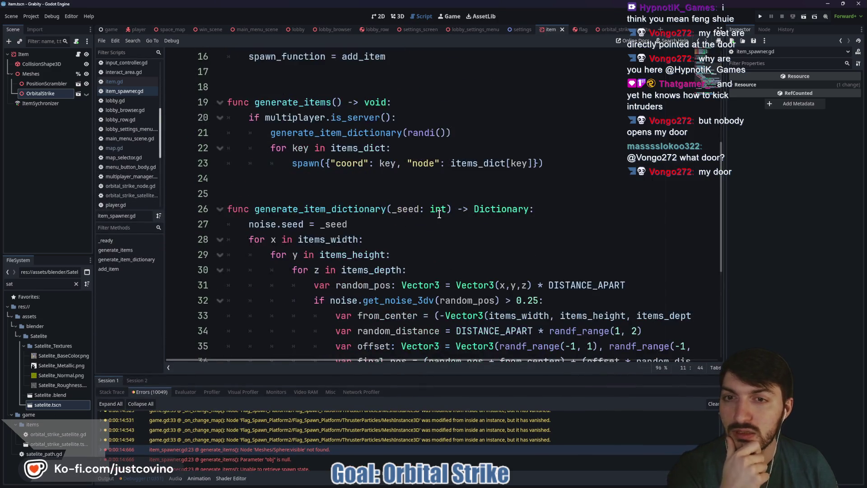
scroll(437, 211, "down", 5)
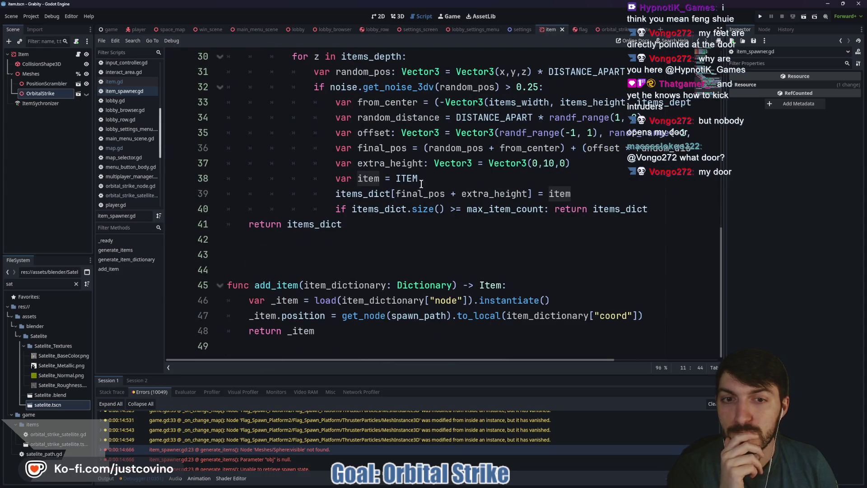
double_click(409, 179)
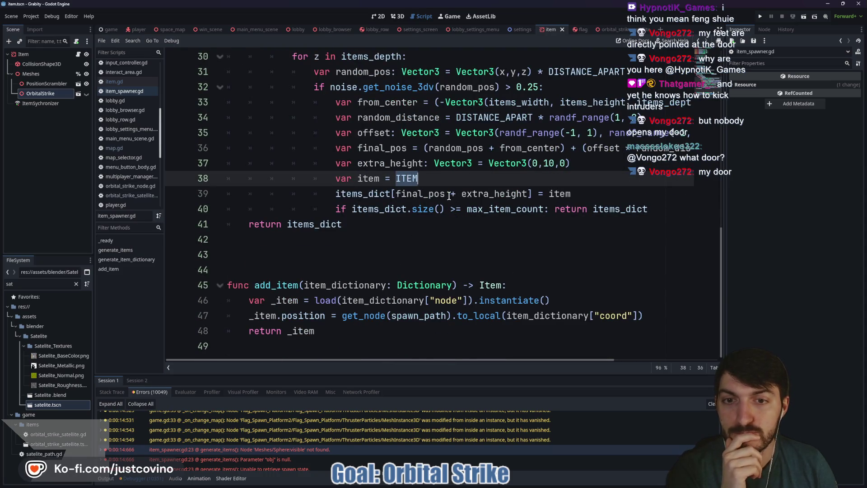
scroll(449, 195, "up", 4)
scroll(449, 197, "up", 4)
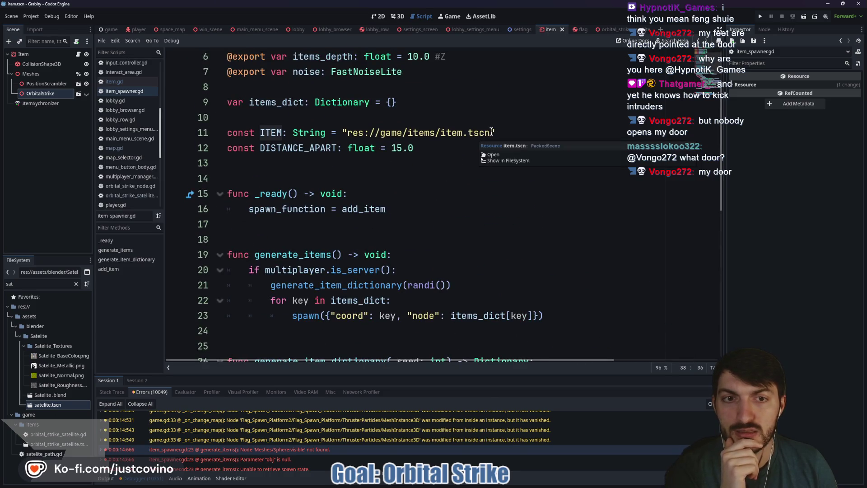
left_click_drag(490, 133, 457, 131)
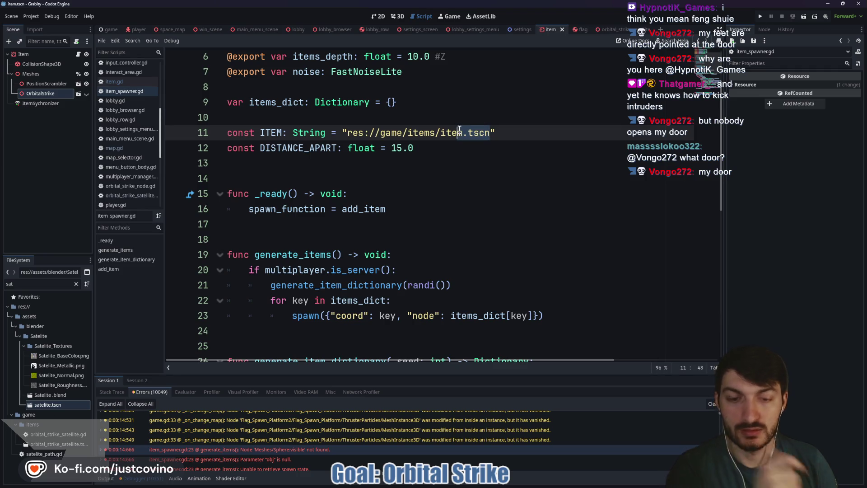
Step: Correct the ITEM path to end in item.tscn and save item_spawner.gd
key("BackSpace")
type("m.tsn")
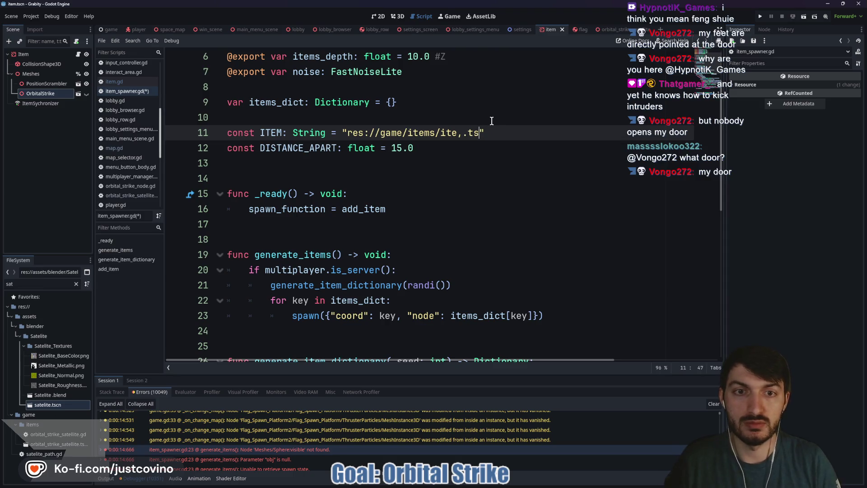
key("BackSpace")
key("BackSpace")
key("BackSpace")
type(".tsc")
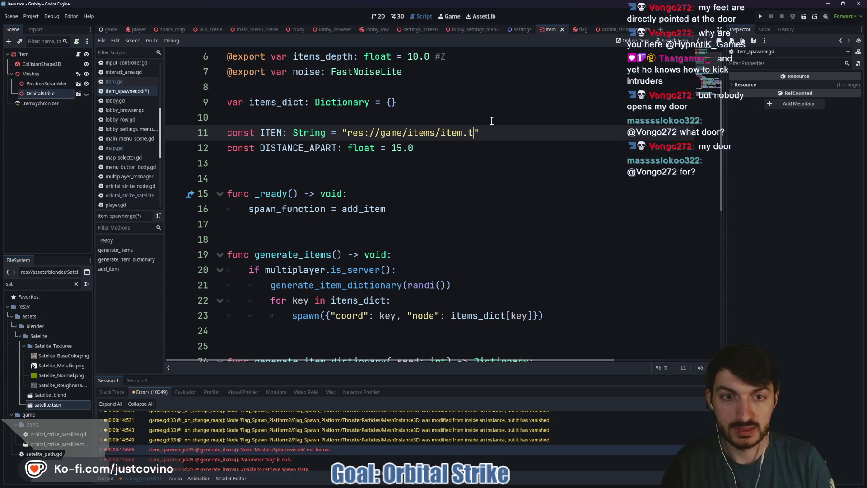
type("n")
key("End")
key("ctrl+s")
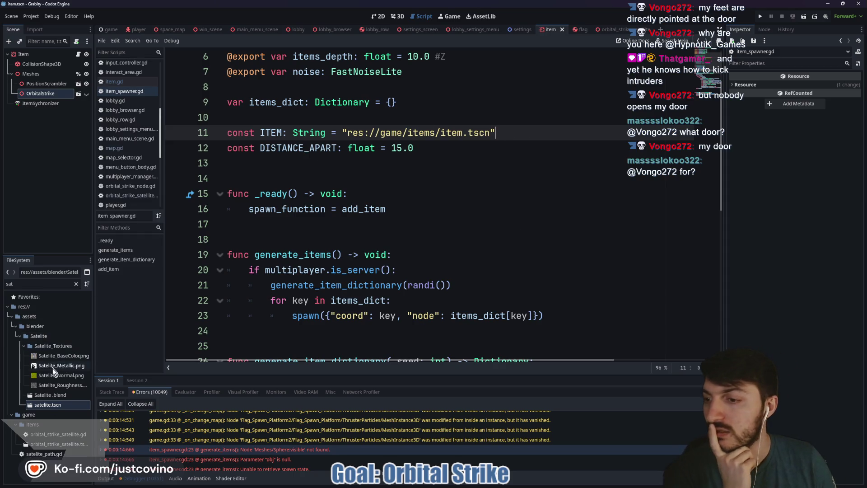
Step: Filter the FileSystem dock by 'item' and locate item.tscn in res://game/items/
left_click(41, 283)
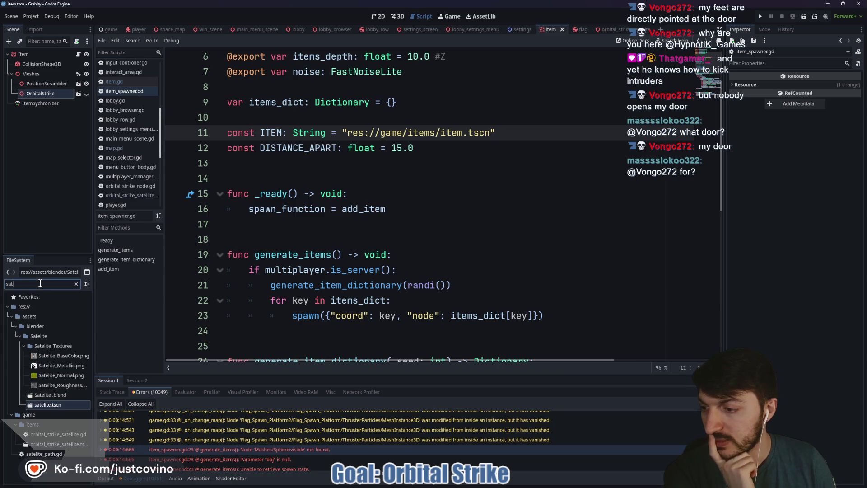
key("BackSpace")
key("BackSpace")
key("BackSpace")
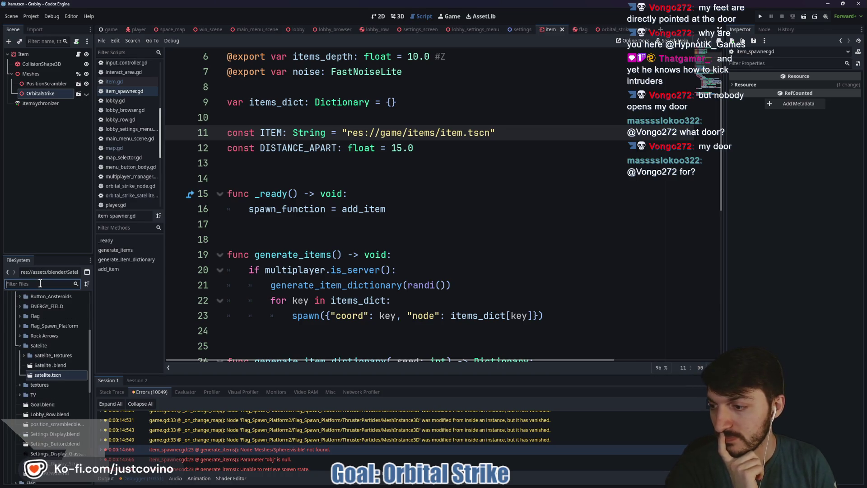
type("item")
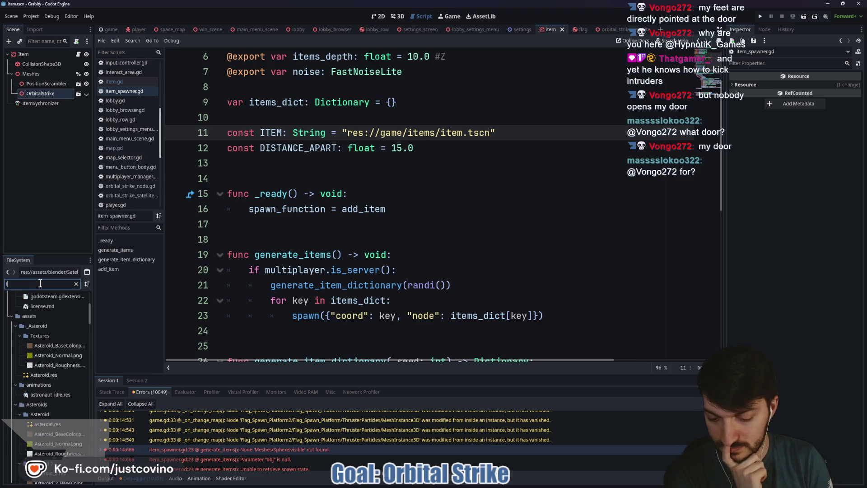
left_click(47, 345)
right_click(46, 345)
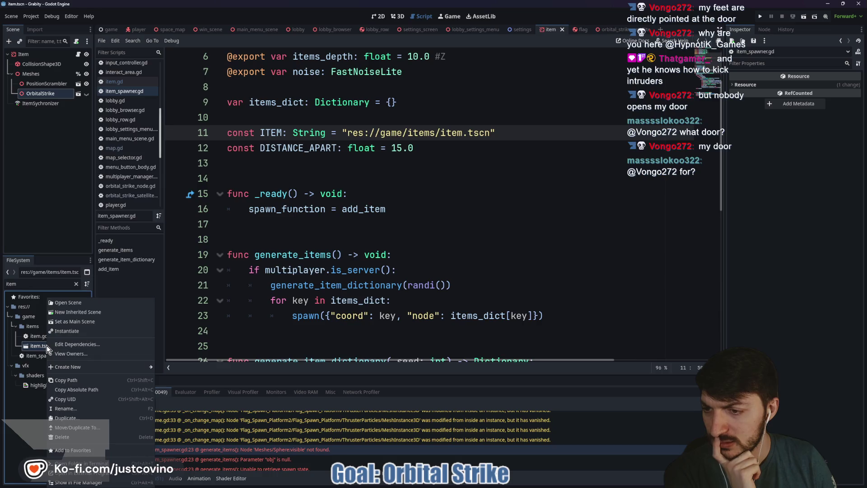
left_click(113, 379)
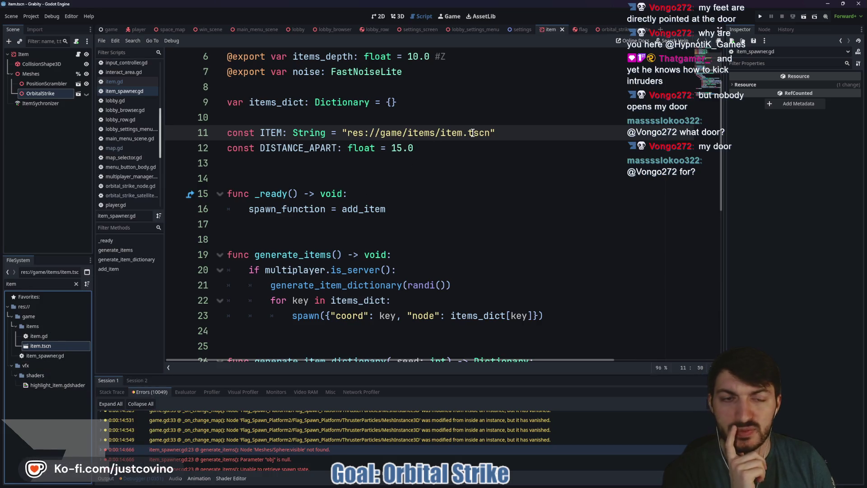
Step: Compare the path on line 11 and view ItemSychronizer's replicated properties
left_click_drag(490, 135, 347, 137)
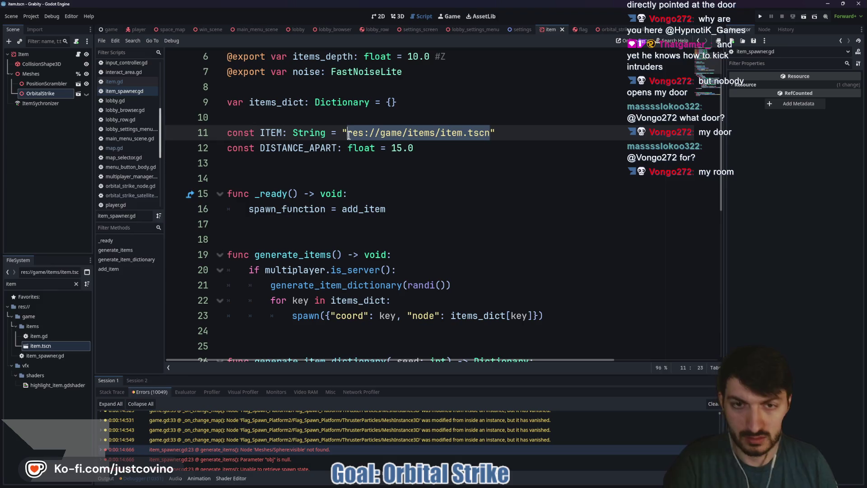
left_click(485, 148)
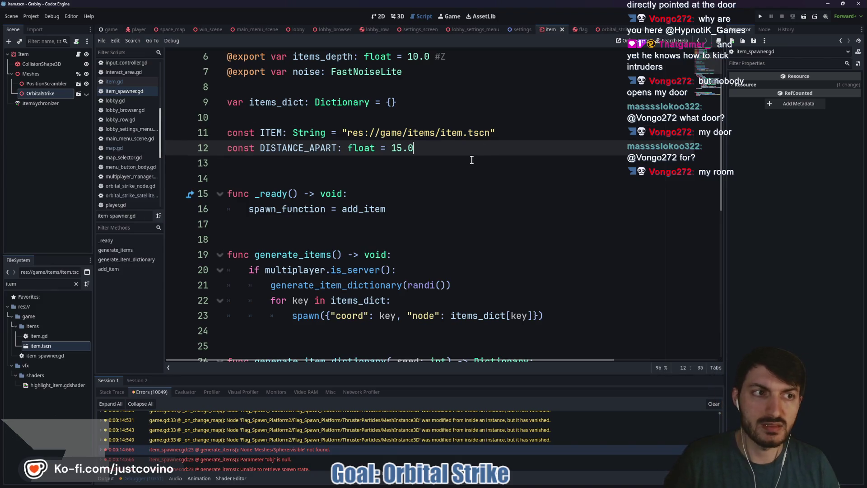
left_click(40, 103)
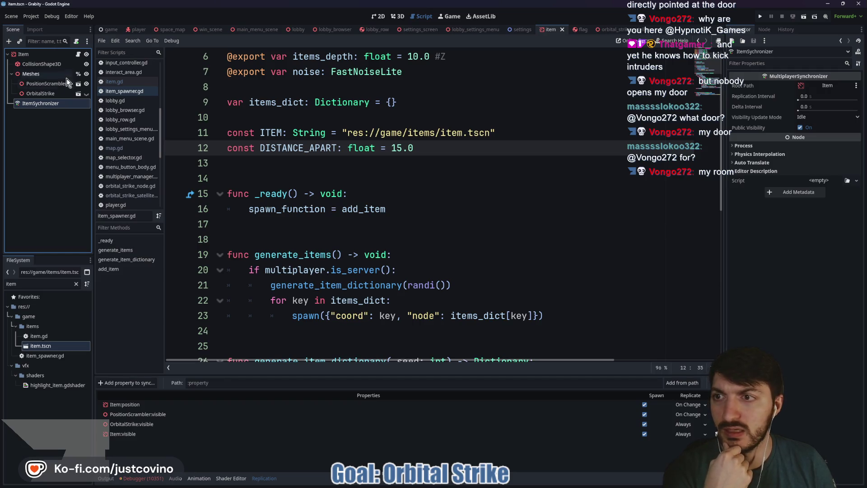
Step: Open item.gd and expand the debugger's error list over most of the screen
left_click(78, 54)
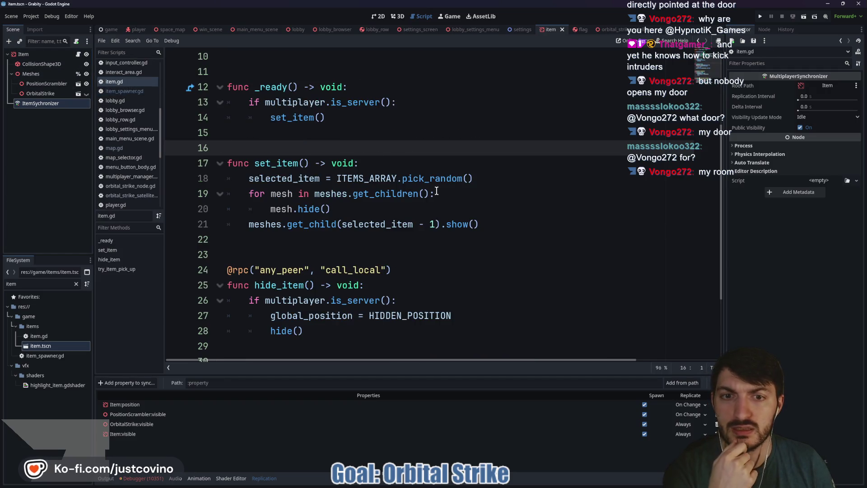
scroll(436, 192, "up", 3)
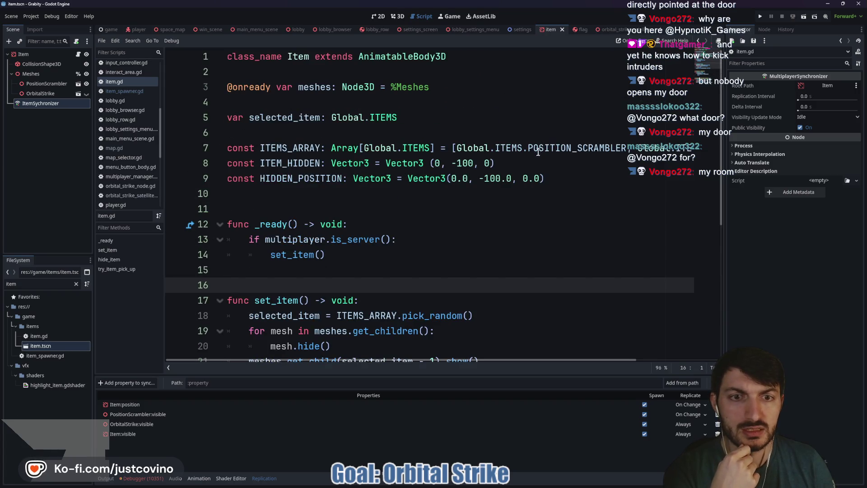
left_click(353, 200)
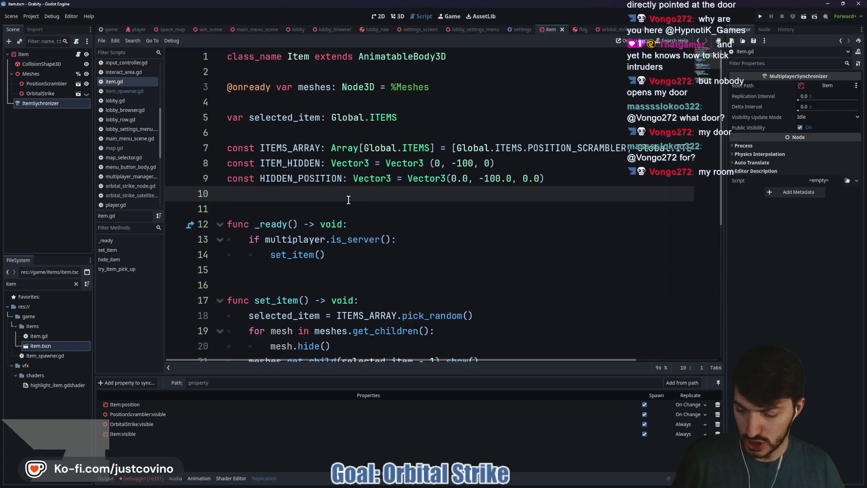
left_click(143, 478)
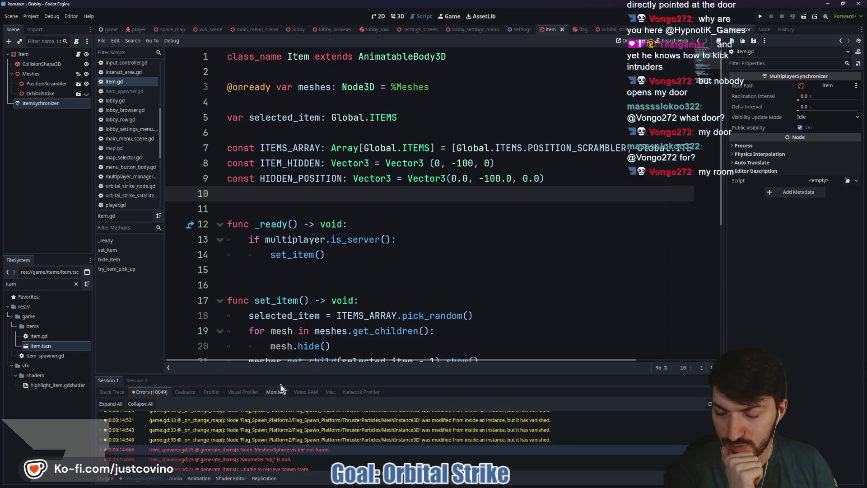
left_click_drag(386, 374, 375, 118)
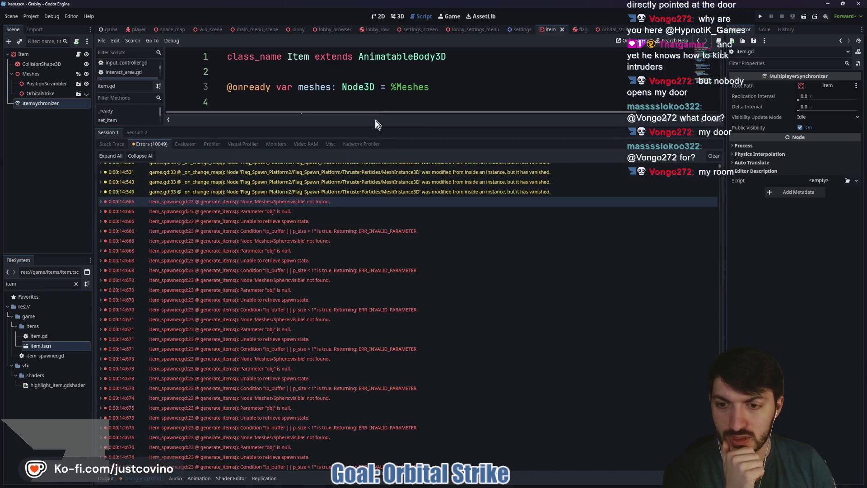
scroll(351, 293, "down", 10)
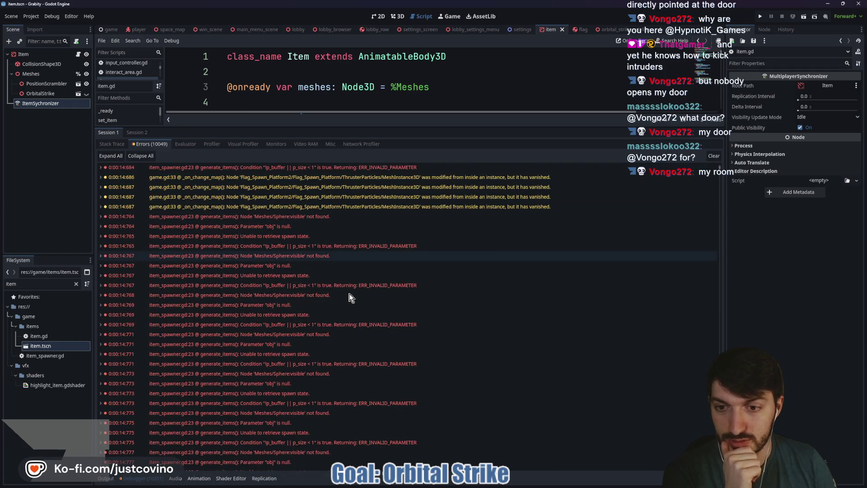
scroll(351, 297, "down", 3)
left_click(318, 259)
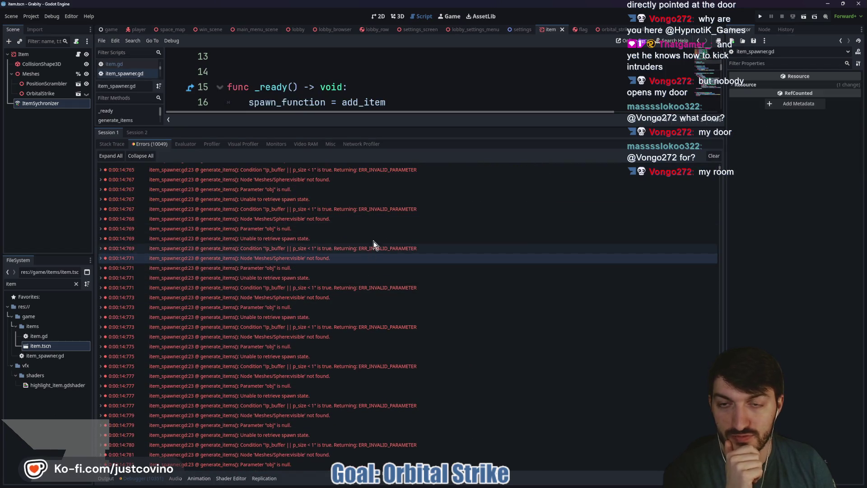
Step: Scroll through the 10049 'Meshes/Sphere:visible' errors and clear the error log
scroll(406, 90, "up", 2)
scroll(406, 90, "down", 6)
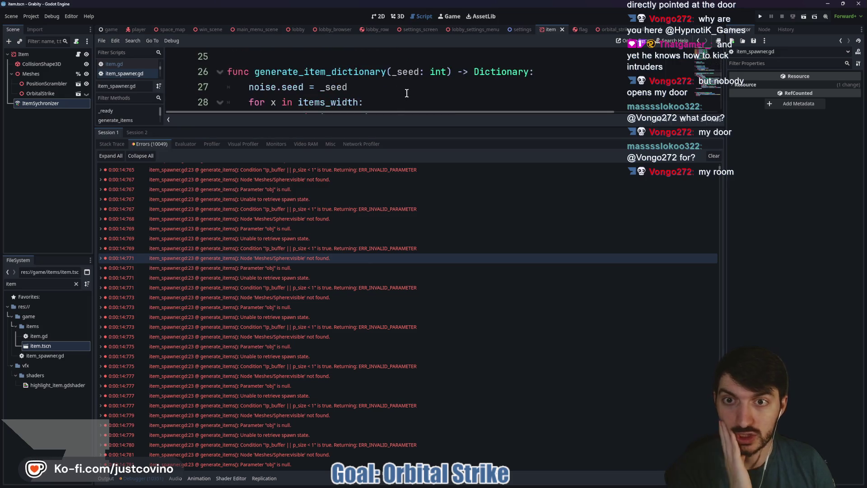
scroll(337, 298, "down", 10)
scroll(340, 291, "down", 5)
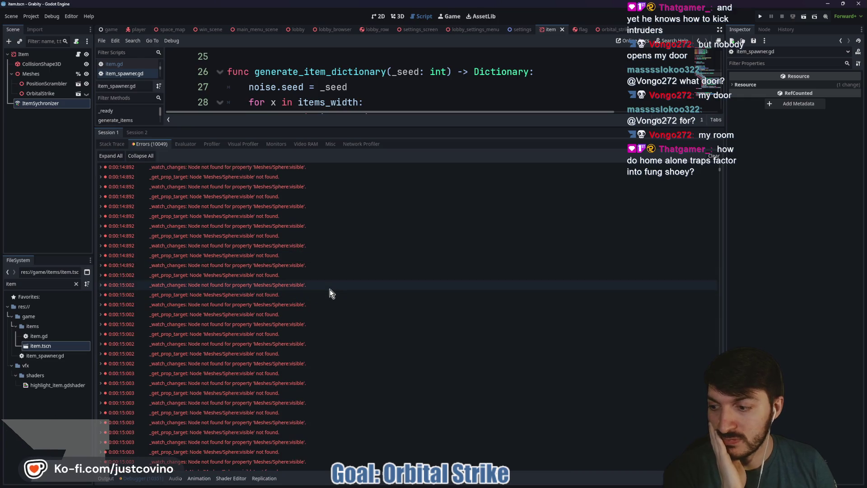
mouse_move(329, 291)
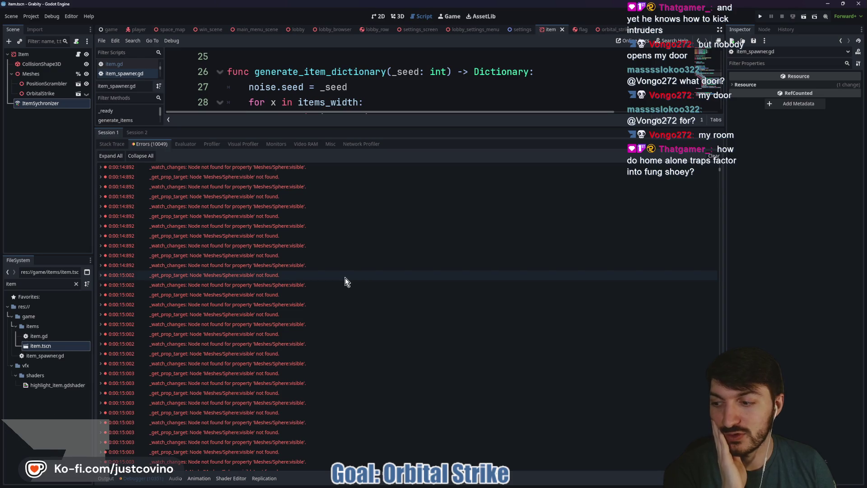
scroll(336, 284, "down", 6)
scroll(323, 290, "down", 10)
scroll(318, 294, "down", 10)
scroll(319, 296, "down", 10)
scroll(319, 294, "down", 10)
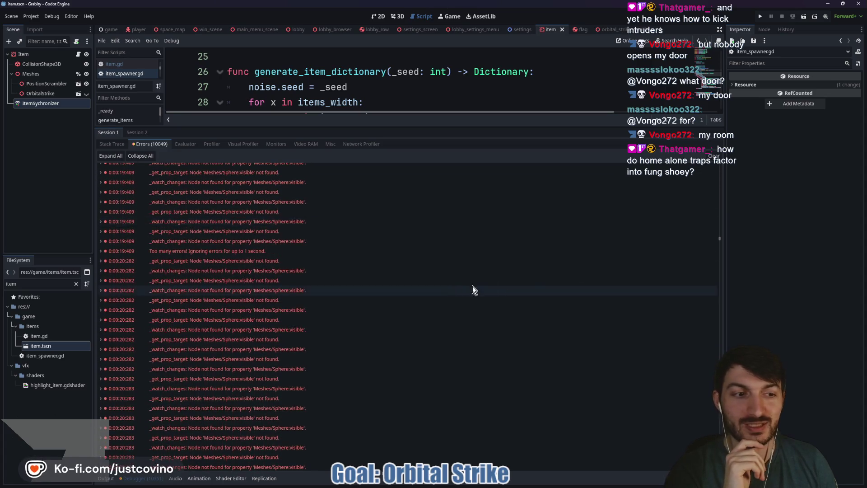
left_click_drag(719, 240, 719, 262)
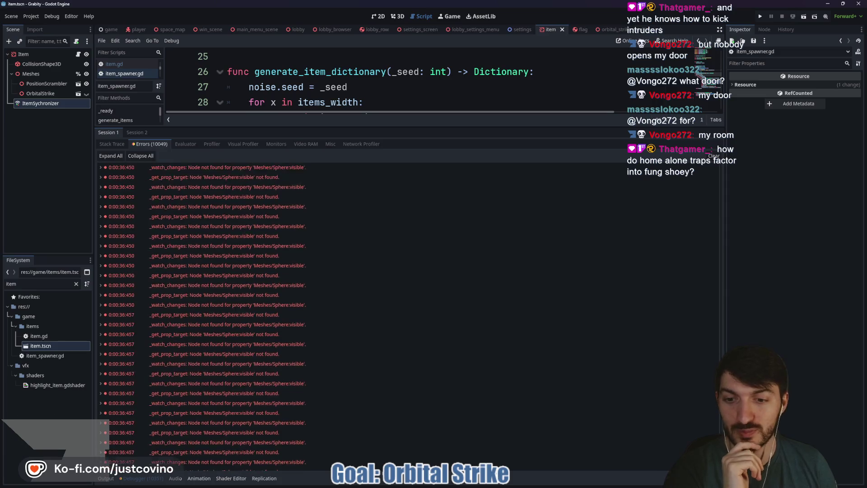
left_click(713, 156)
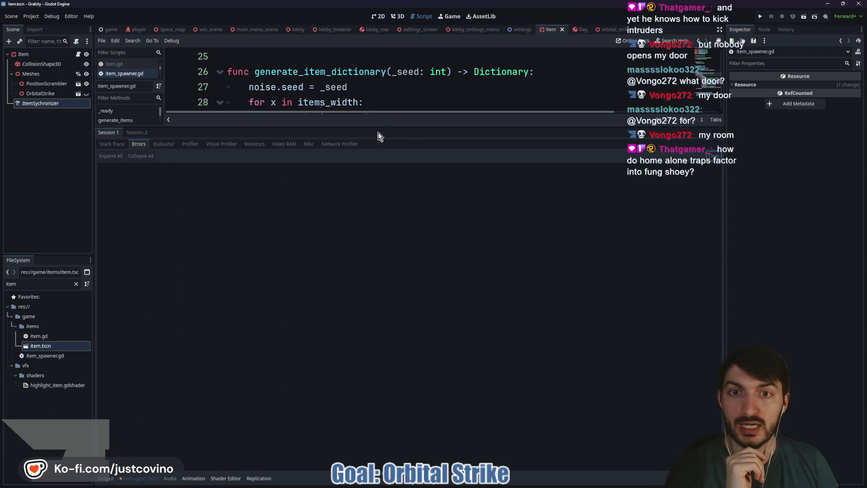
Step: Shrink the debugger panel and reload the current project
left_click_drag(389, 128, 389, 374)
left_click(288, 269)
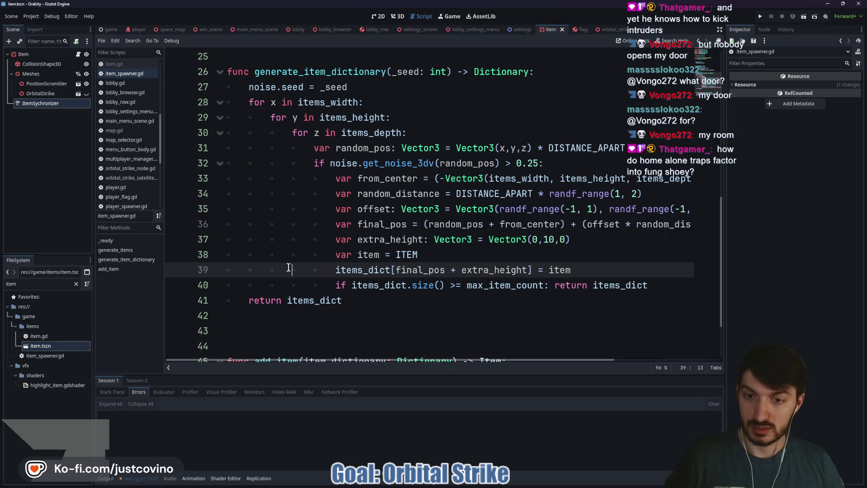
left_click(31, 20)
left_click(50, 113)
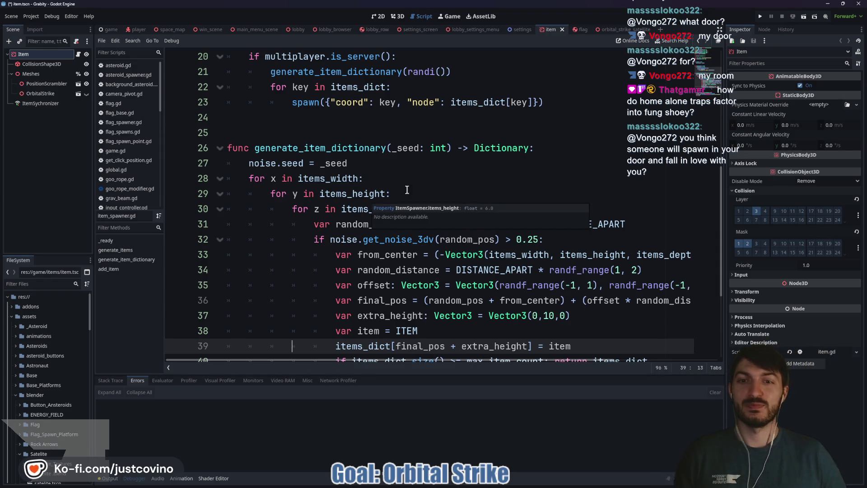
Step: Save item.tscn, review generate_item_dictionary, and switch to the space_map scene
left_click(419, 179)
key("ctrl+s")
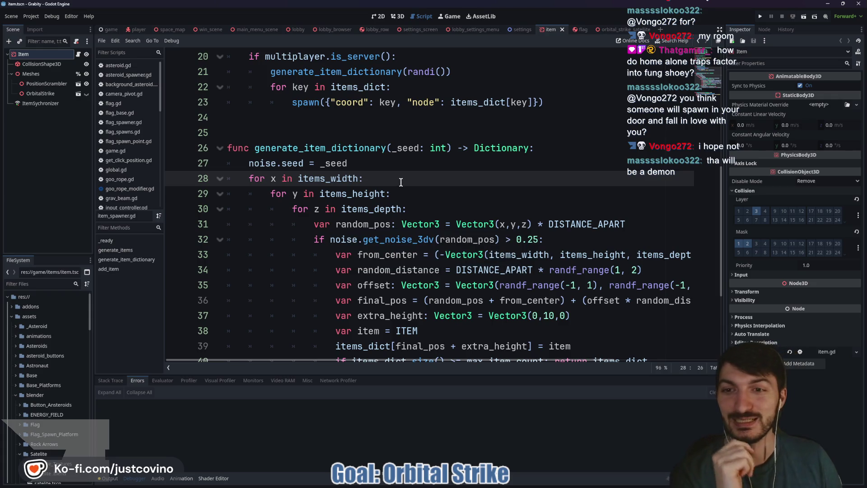
scroll(400, 182, "down", 1)
left_click(433, 163)
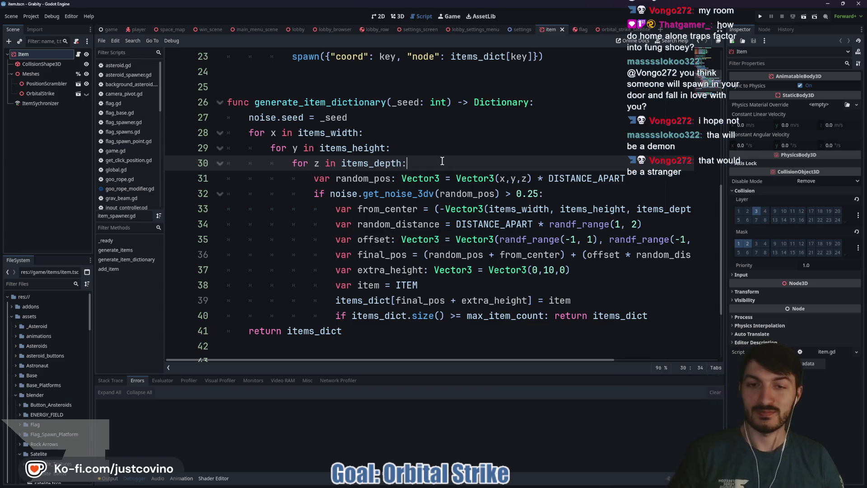
scroll(436, 164, "down", 1)
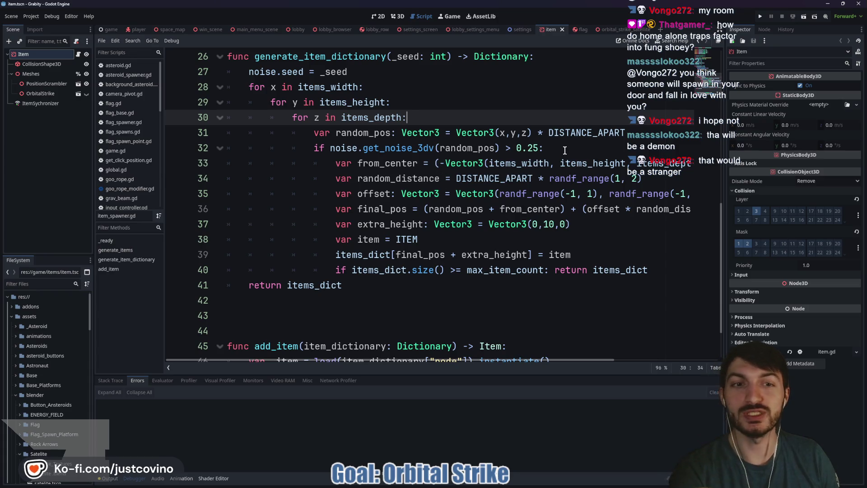
scroll(571, 169, "down", 1)
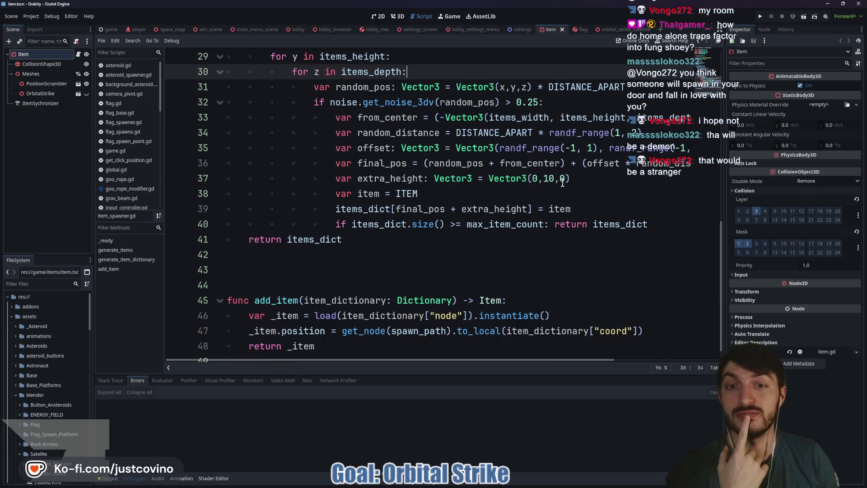
scroll(537, 182, "down", 1)
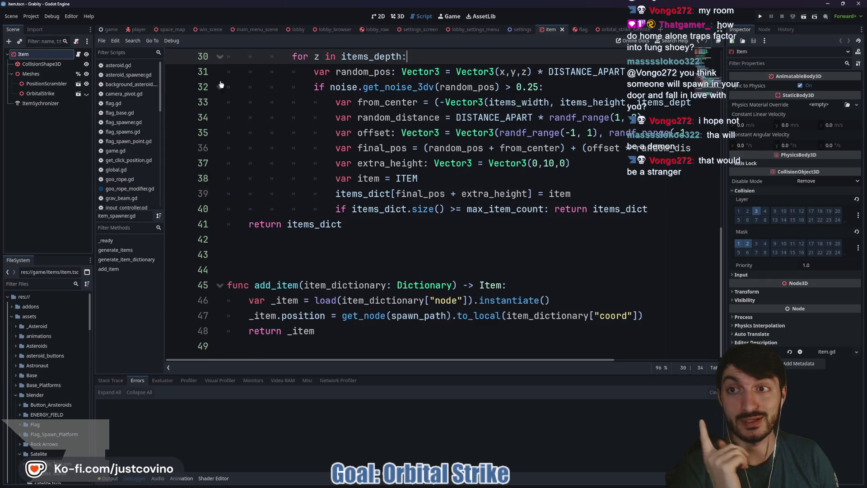
left_click(170, 32)
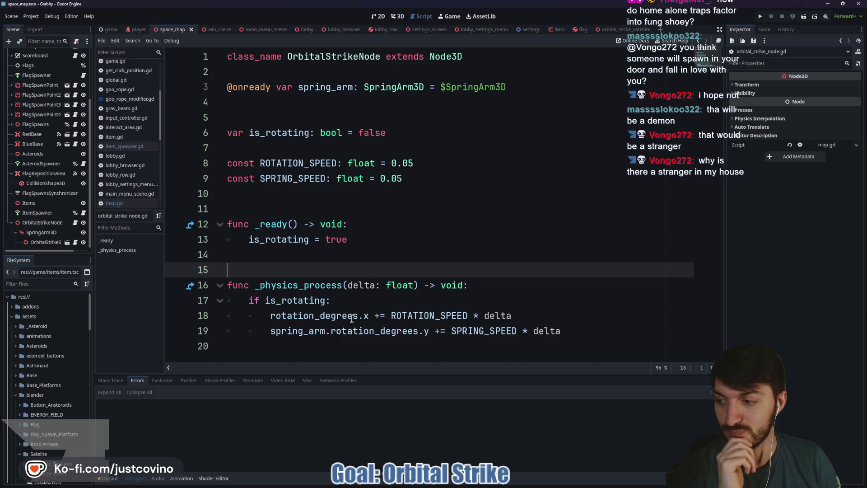
Step: Replace rotation_degrees with global_rotation on lines 18 and 19 of orbital_strike_node.gd
mouse_move(349, 317)
left_click_drag(356, 316, 315, 317)
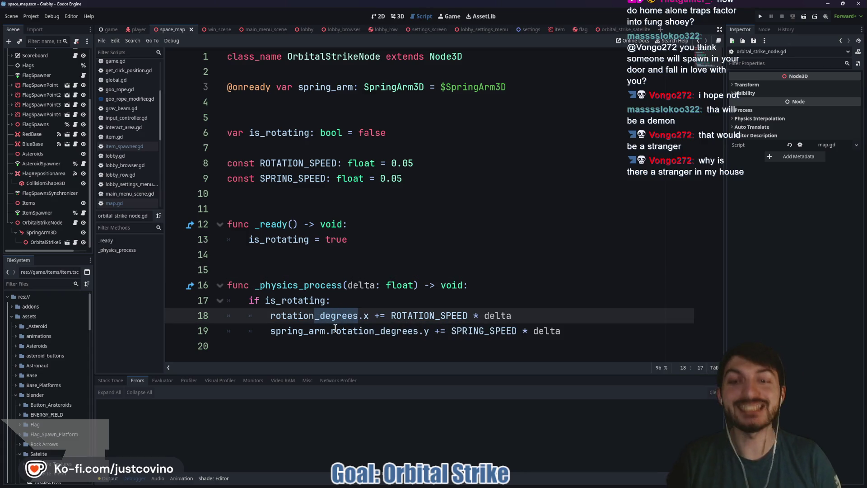
key("BackSpace")
left_click(270, 315)
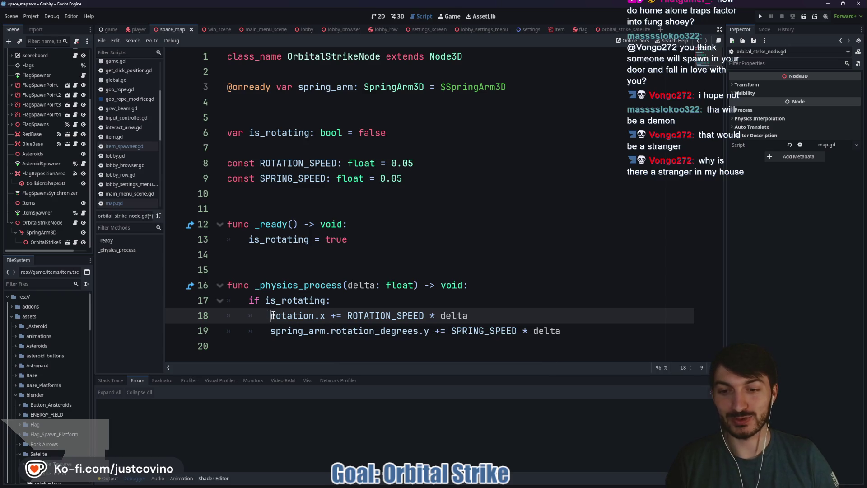
type("global_")
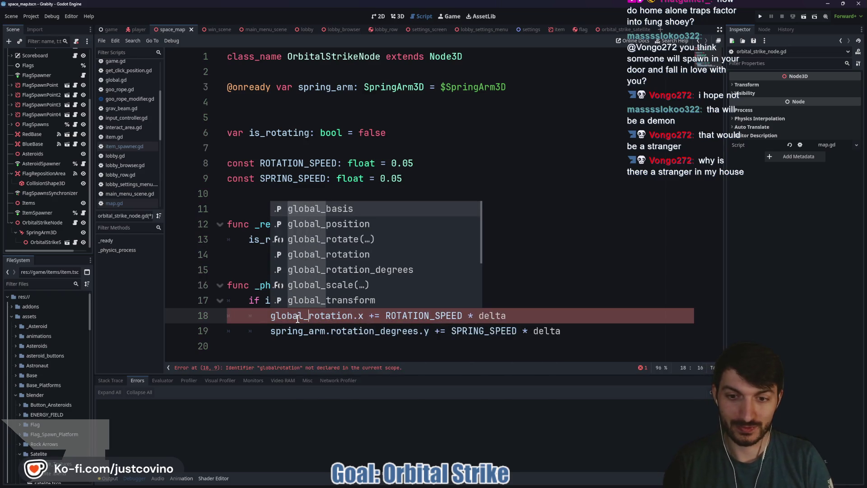
left_click(334, 331)
type("global_")
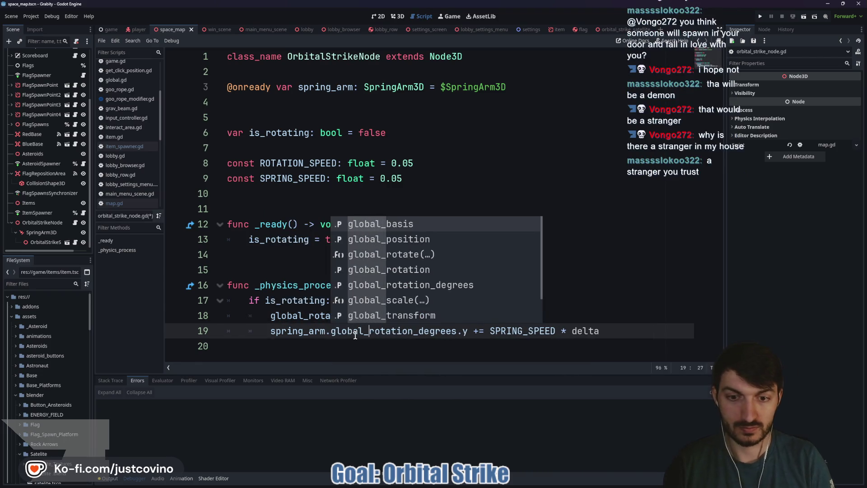
left_click_drag(413, 332, 450, 333)
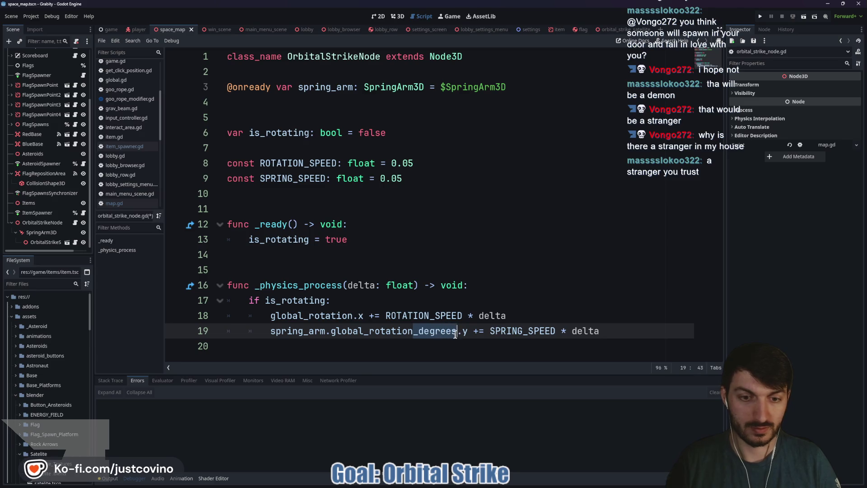
key("BackSpace")
left_click(469, 295)
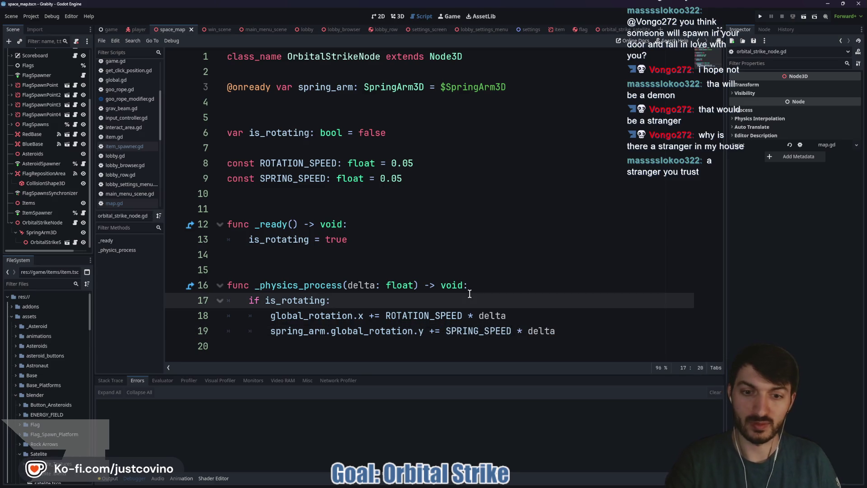
Step: Run the game, arrange both debug windows, and host a private lobby in the left one
left_click(761, 17)
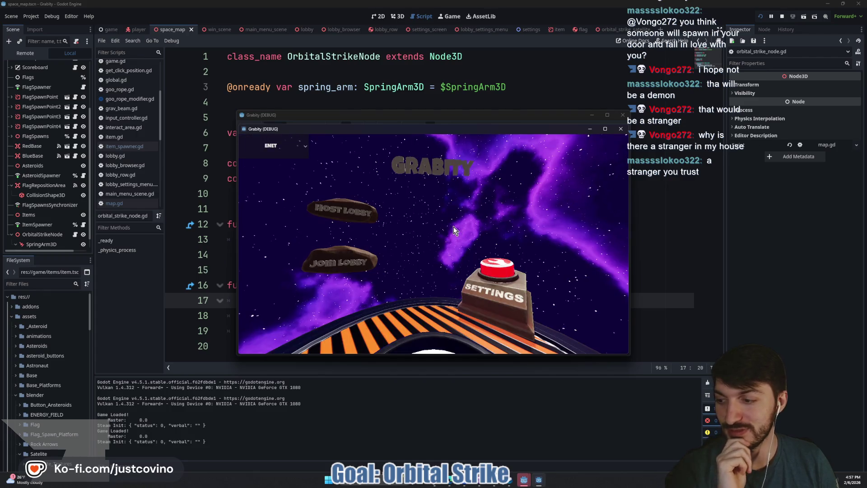
left_click_drag(466, 115, 248, 105)
left_click(133, 198)
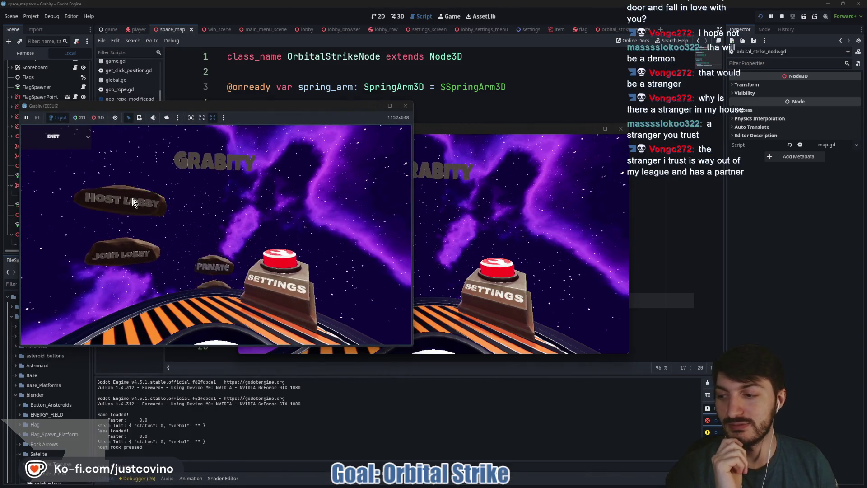
left_click_drag(466, 131, 659, 116)
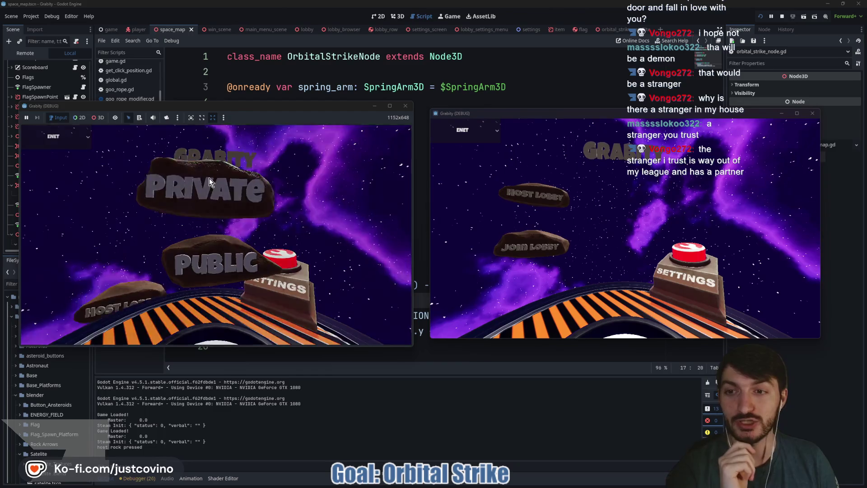
left_click(209, 178)
Step: Join the lobby from the right window, ready up both players, and start the match
left_click(524, 247)
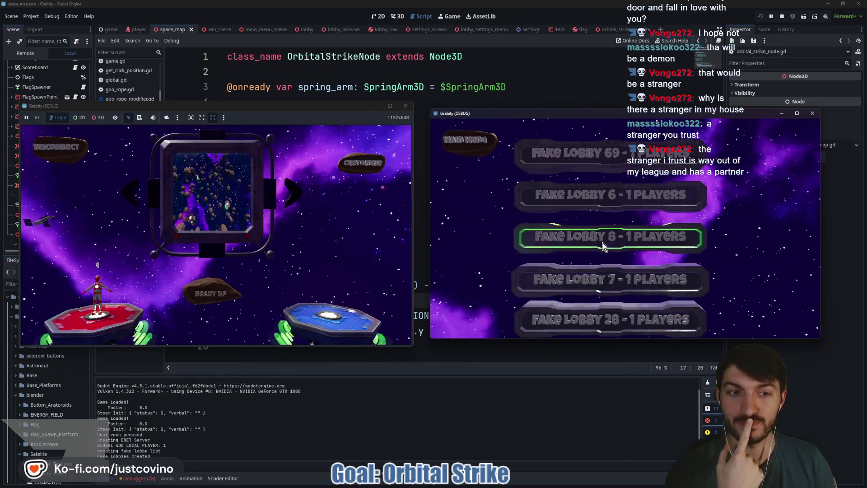
left_click(589, 238)
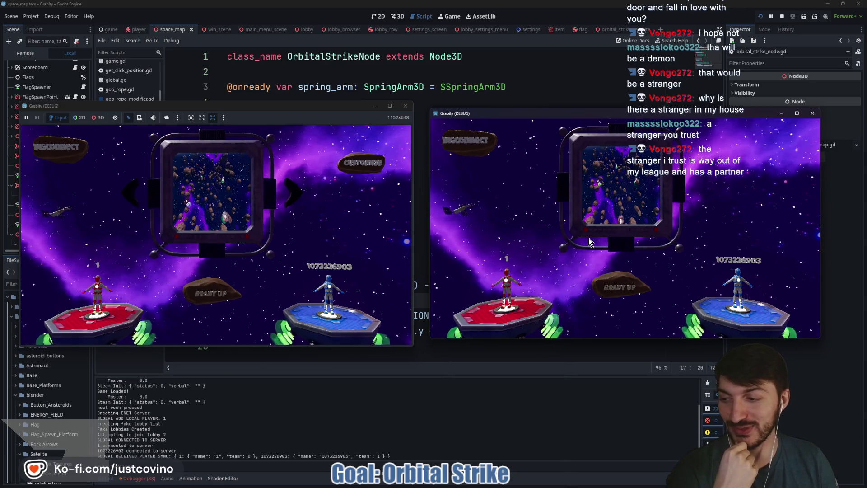
left_click(620, 287)
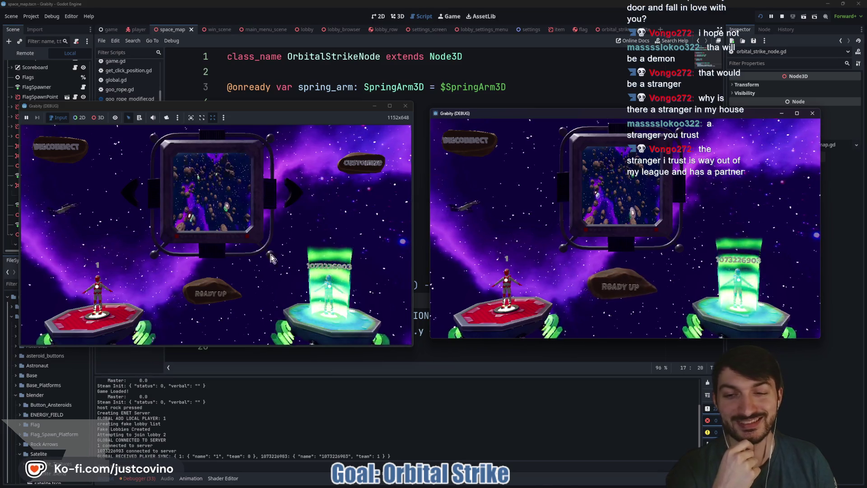
left_click(228, 293)
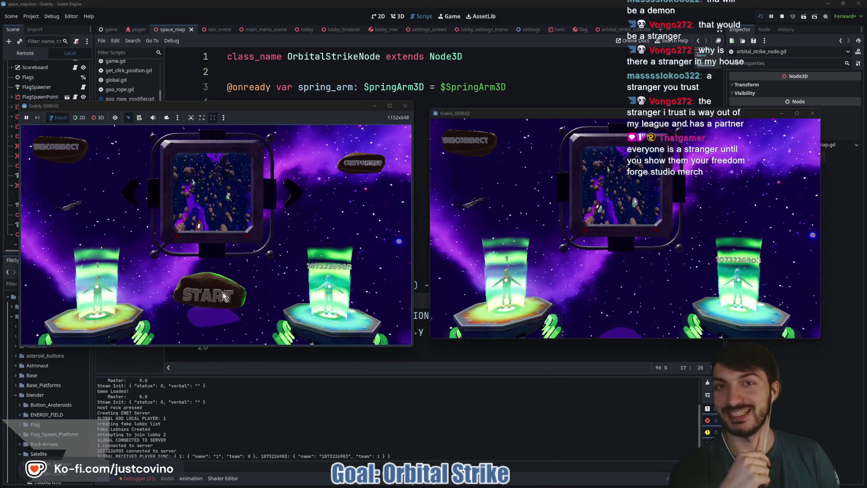
left_click(222, 292)
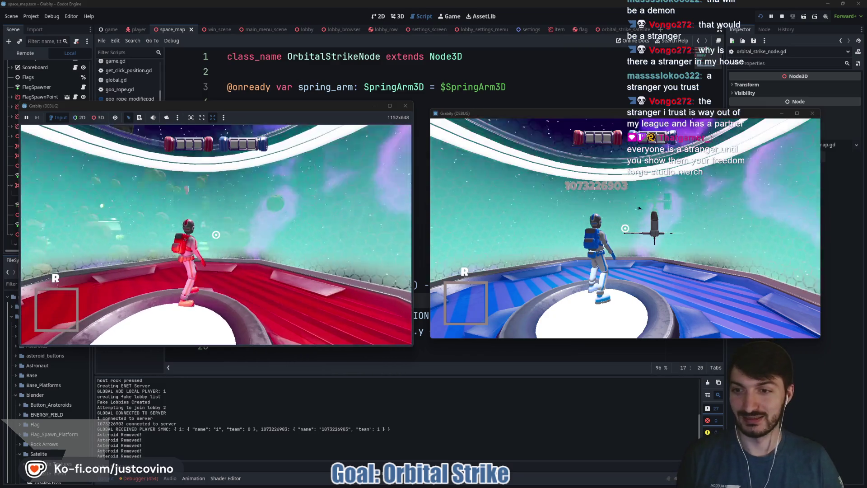
Step: Move the red player off the platform toward its edge
key("super")
key("super")
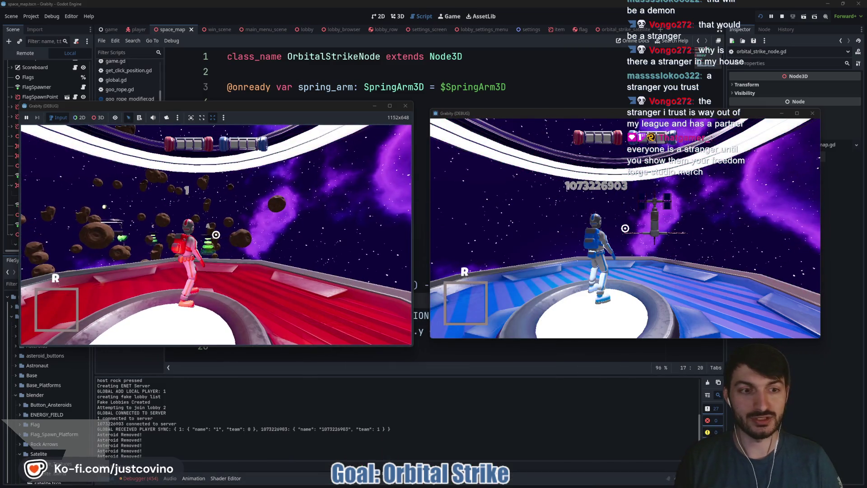
key("space")
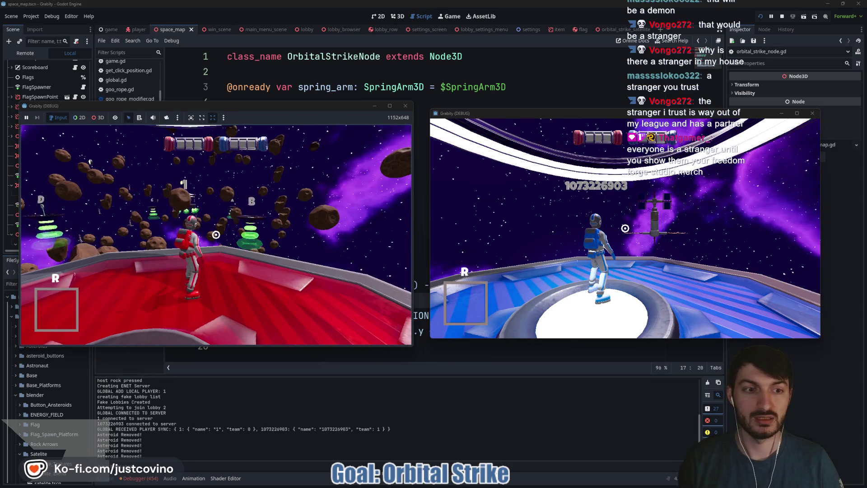
left_click(246, 223)
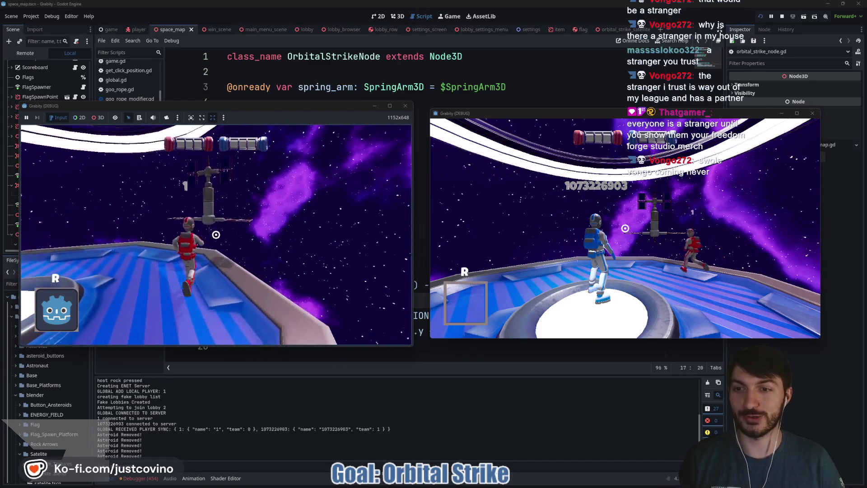
Step: Trigger the Orbital Strike with R, move the red player, then stop the game with F8
key("r")
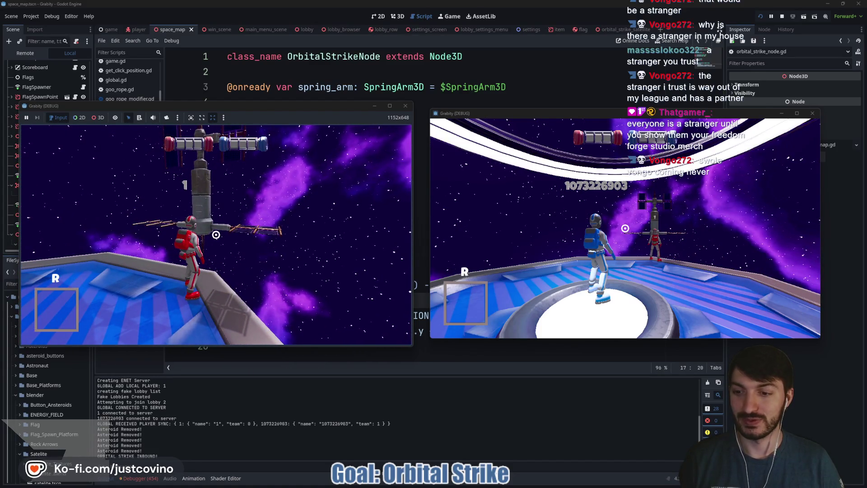
key("w")
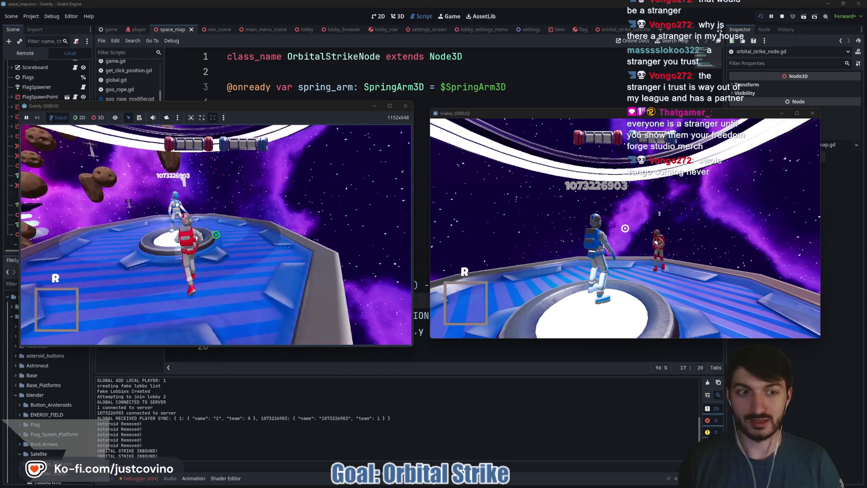
key("w")
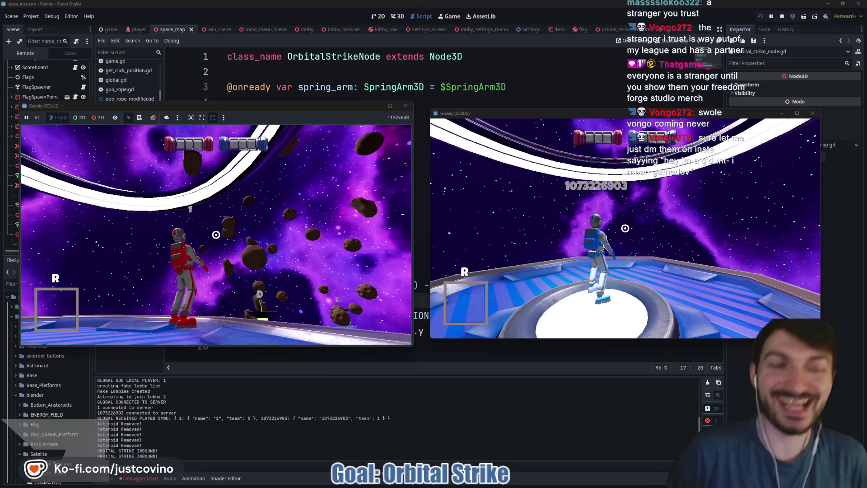
key("F8")
left_click(376, 211)
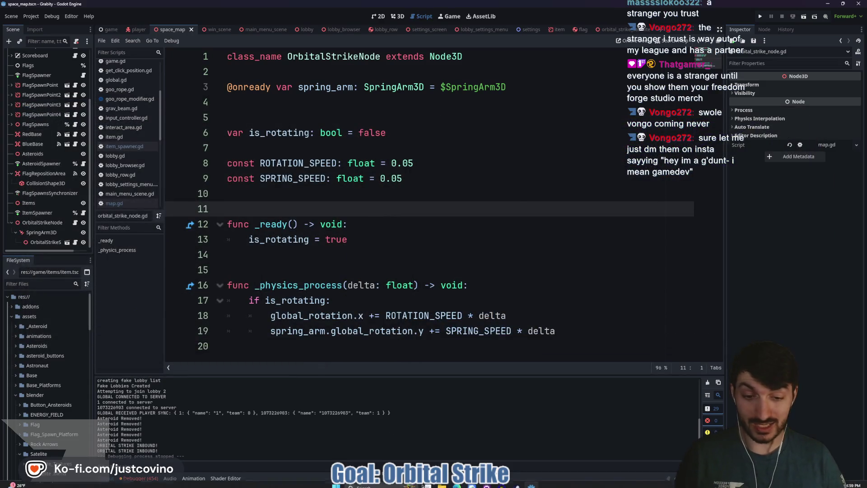
Step: Open the ffs_merch_testimonial_bunny image from the Desktop folder in File Explorer
mouse_move(442, 480)
left_click(405, 451)
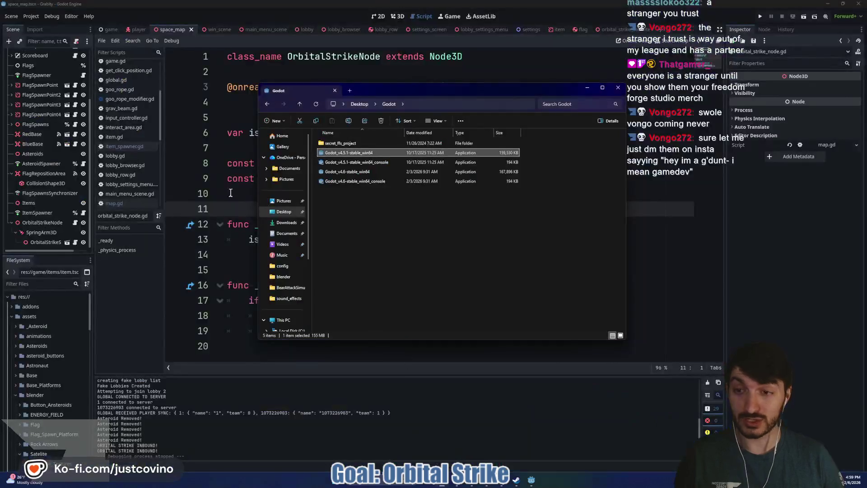
left_click(286, 222)
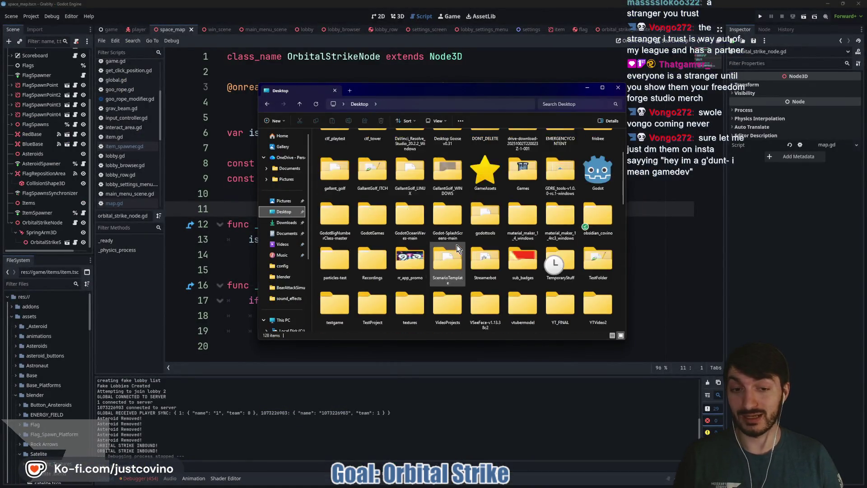
scroll(457, 245, "down", 5)
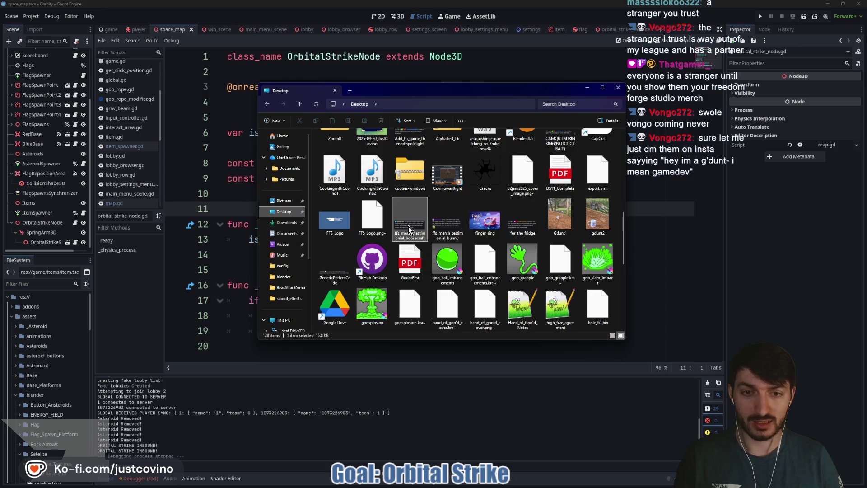
double_click(445, 222)
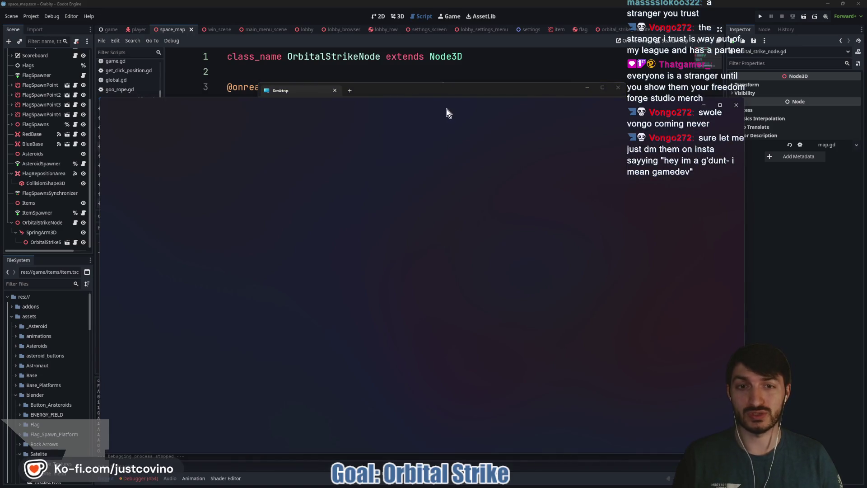